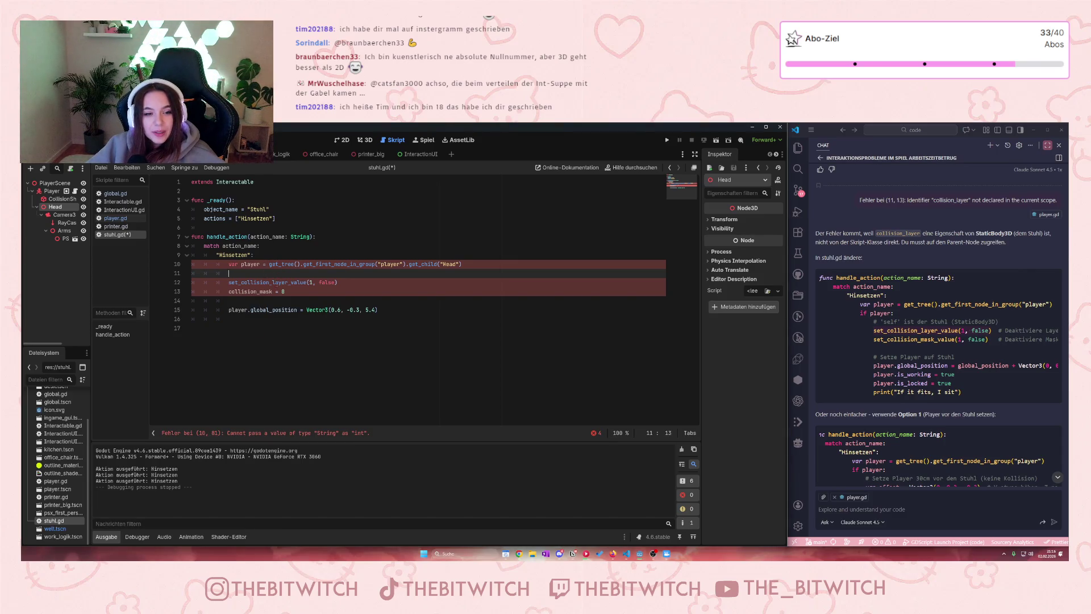
Step: Delete the set_collision_layer_value and collision_mask lines plus the extra blank line from Hinsetzen
left_click(274, 282)
left_click(238, 273)
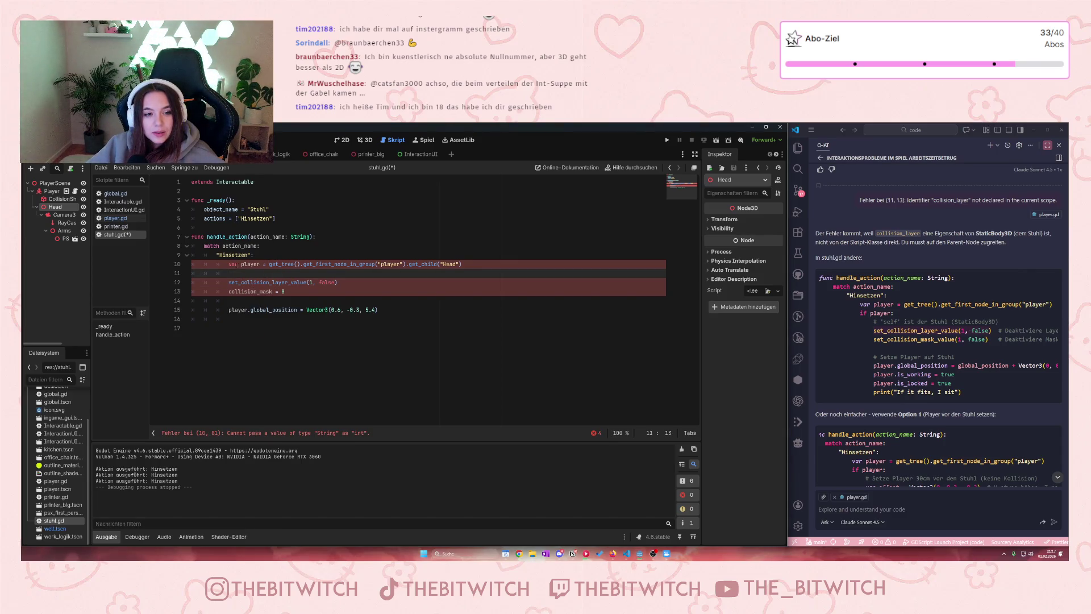
type("set")
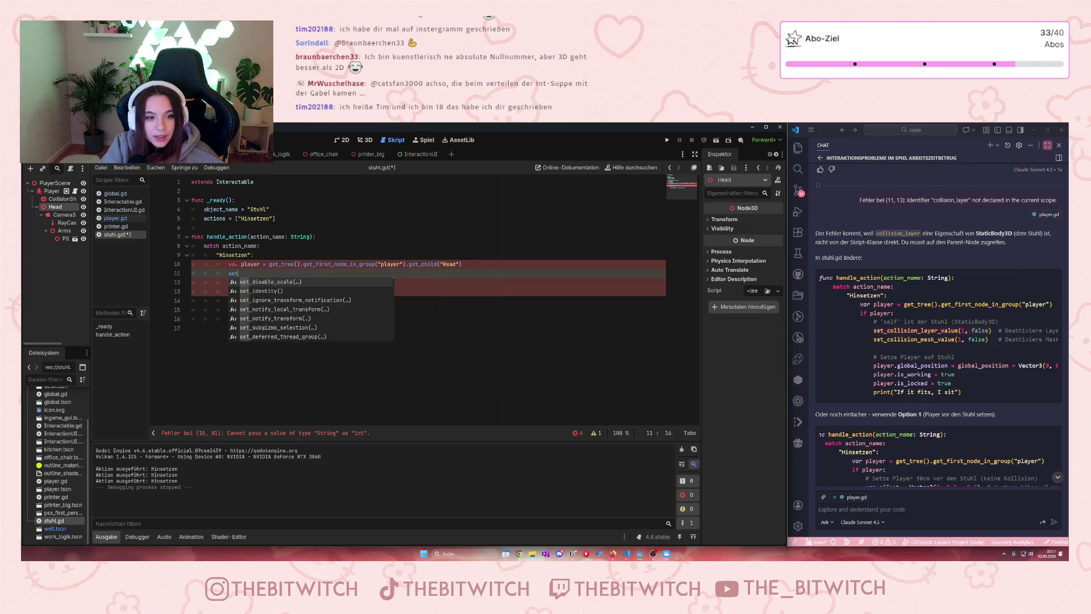
type("_")
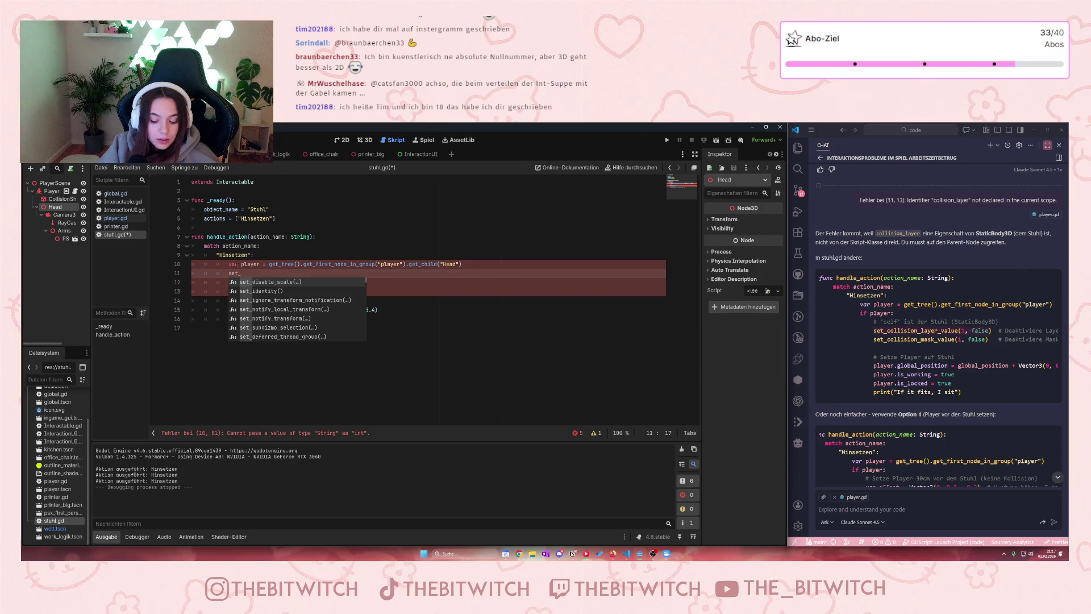
type("coll")
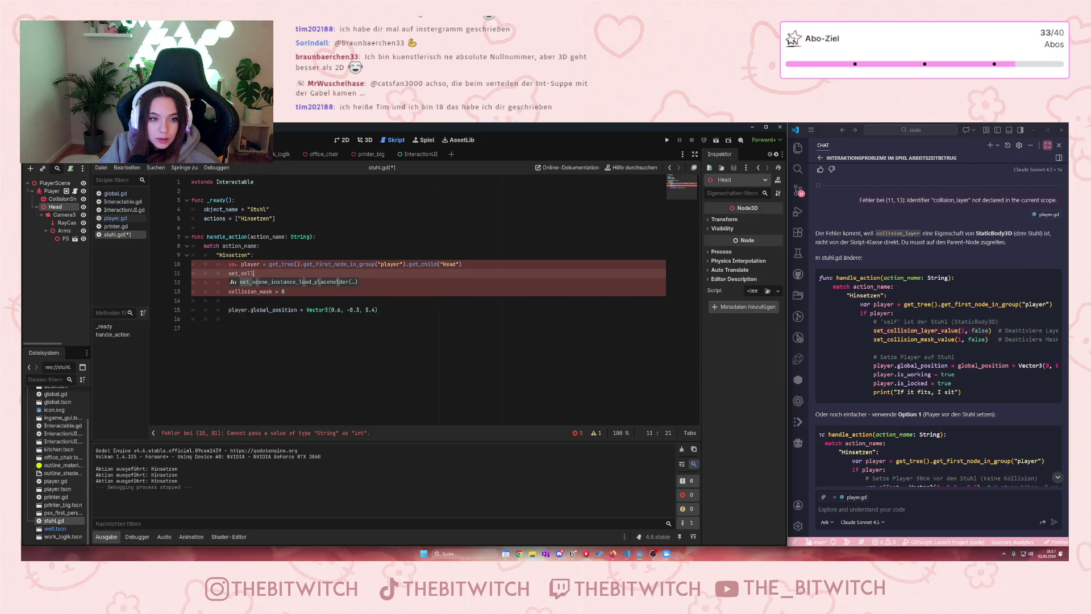
key("BackSpace")
key("BackSpace")
key("BackSpace")
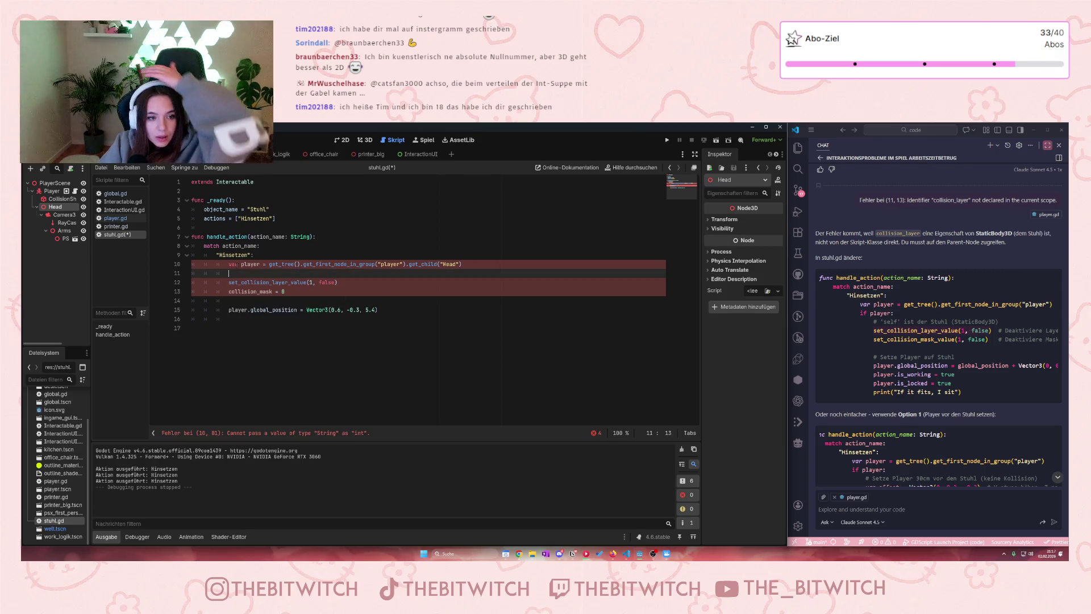
left_click(394, 265)
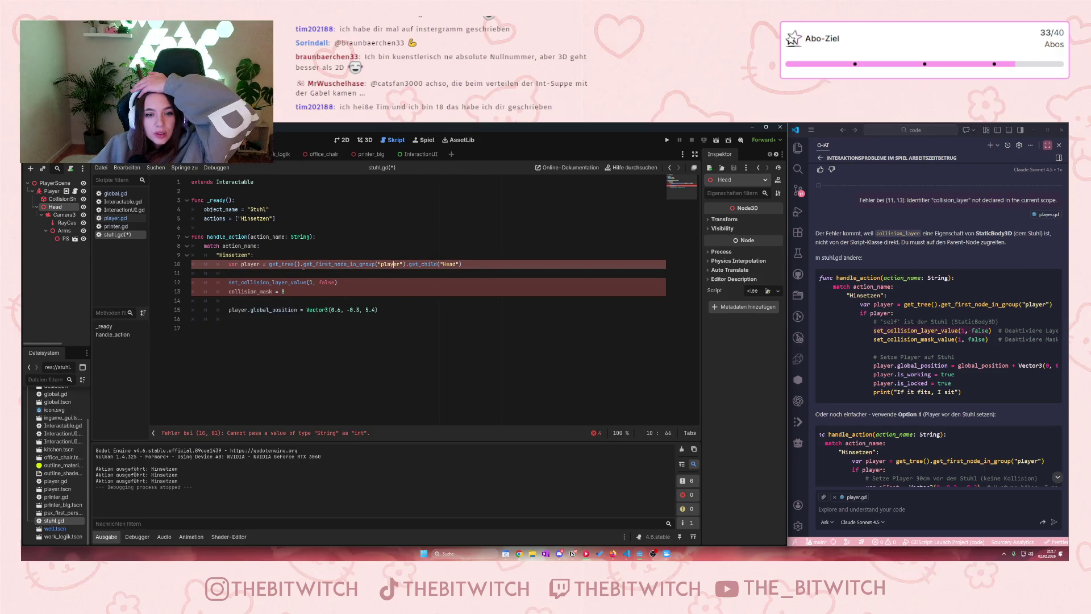
left_click(261, 276)
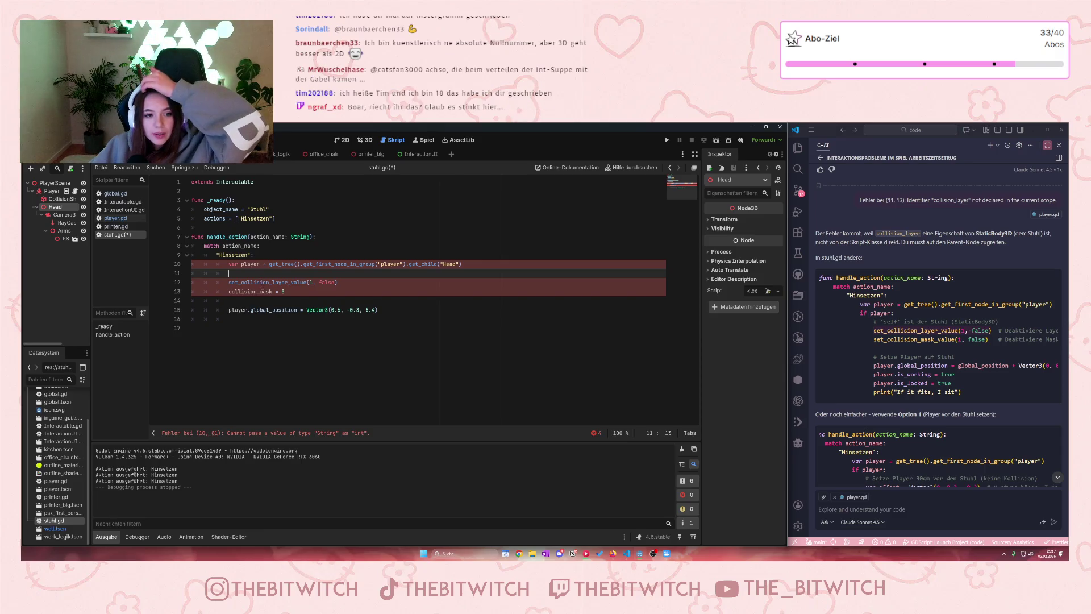
left_click_drag(281, 299, 217, 274)
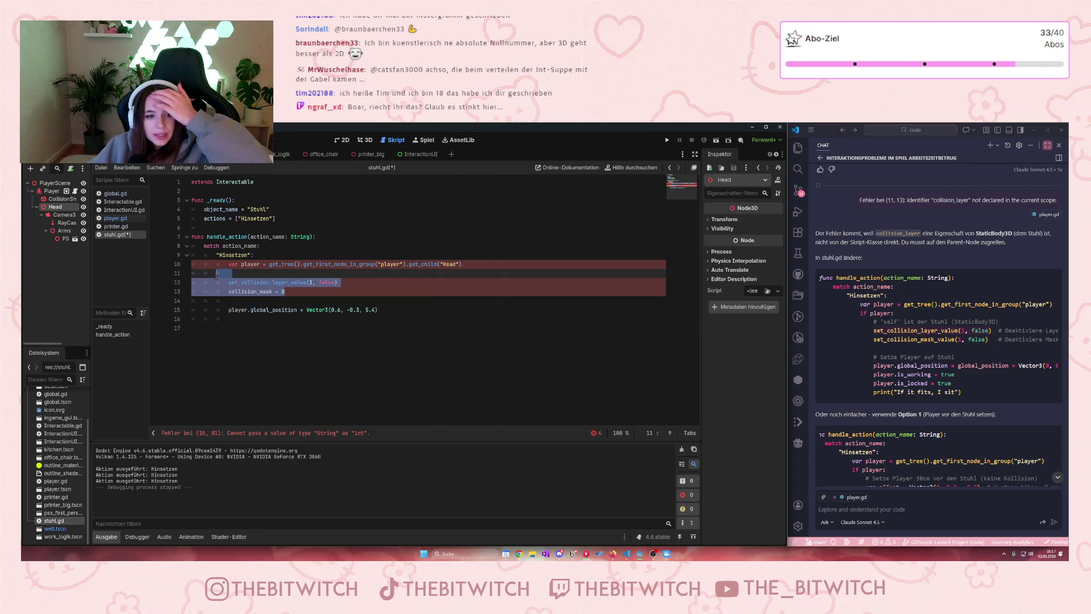
key("BackSpace")
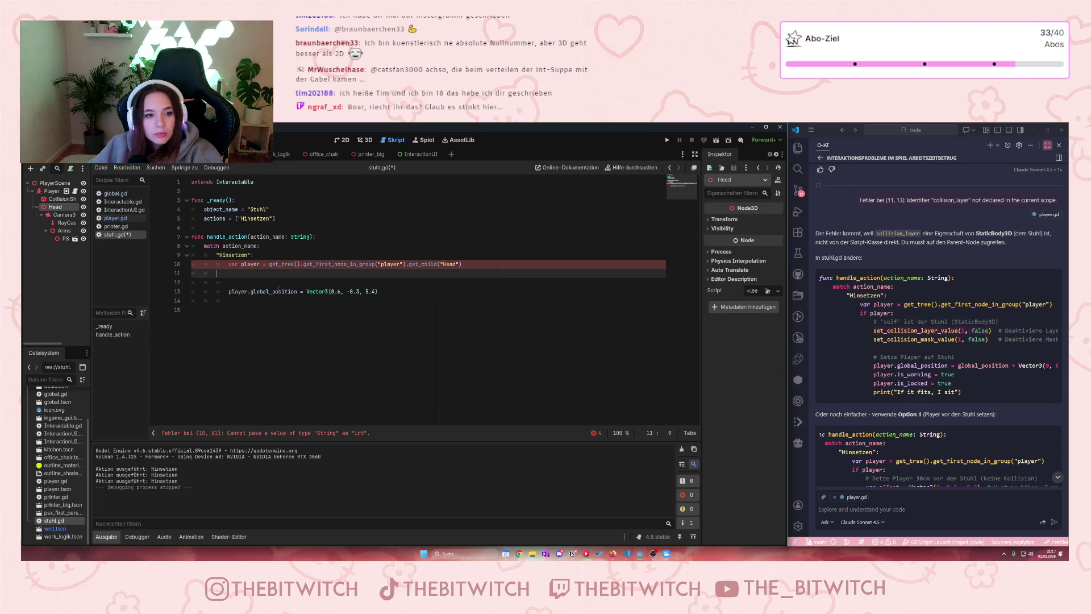
left_click(251, 281)
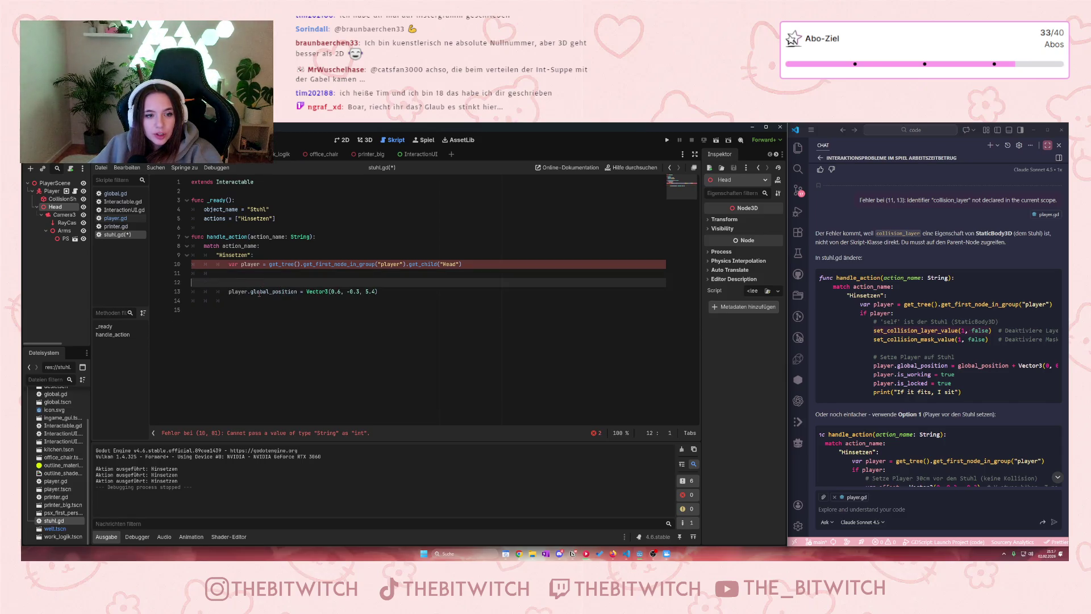
key("BackSpace")
Step: Remove the extra blank line above player.global_position and read the get_first_node_in_group and get_tree docs
left_click(365, 293)
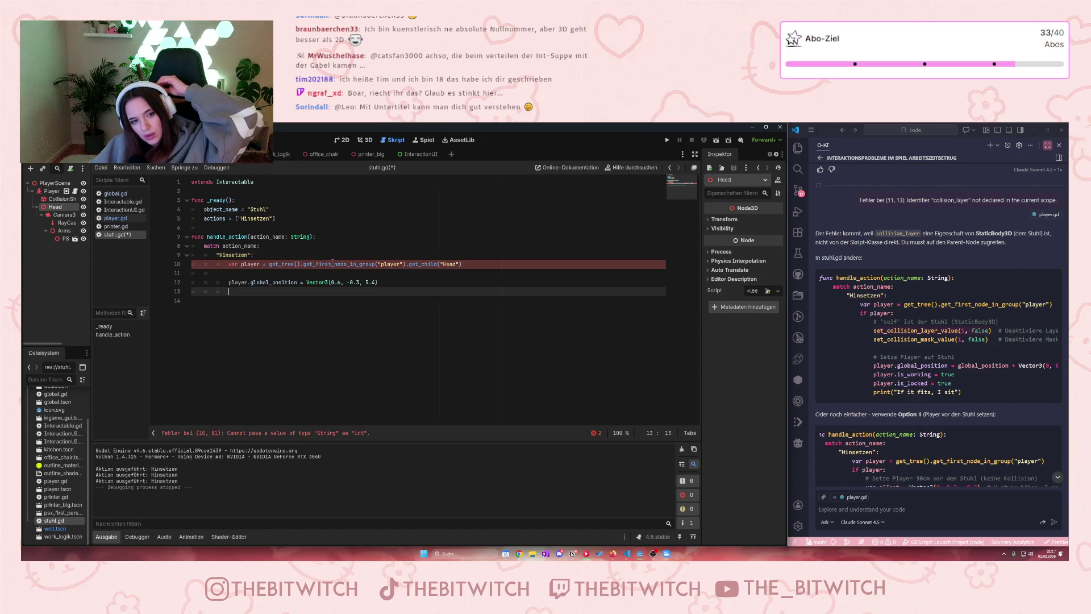
mouse_move(333, 261)
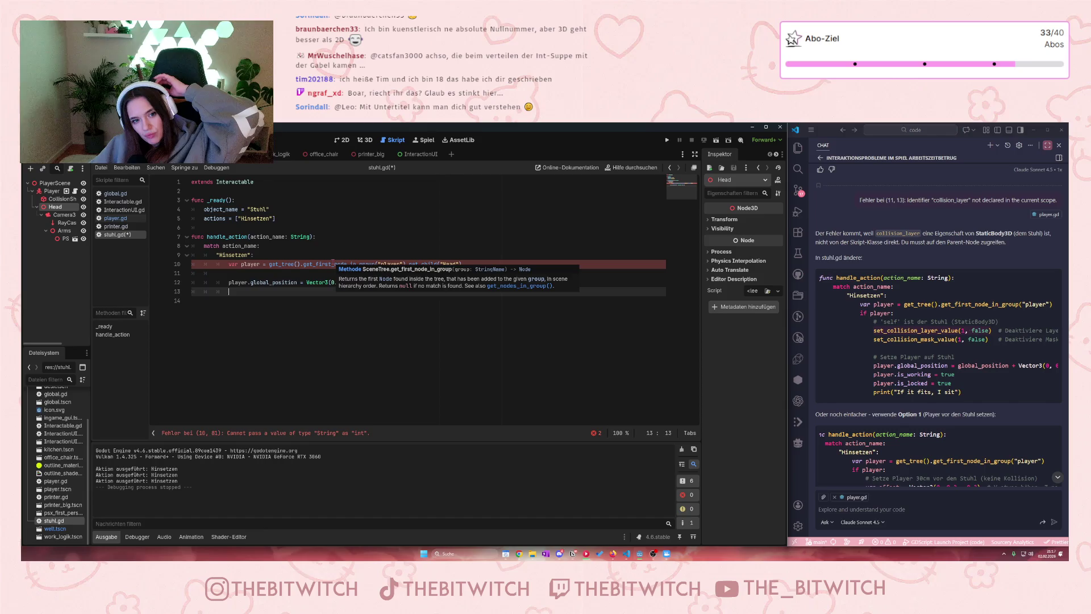
left_click(384, 373)
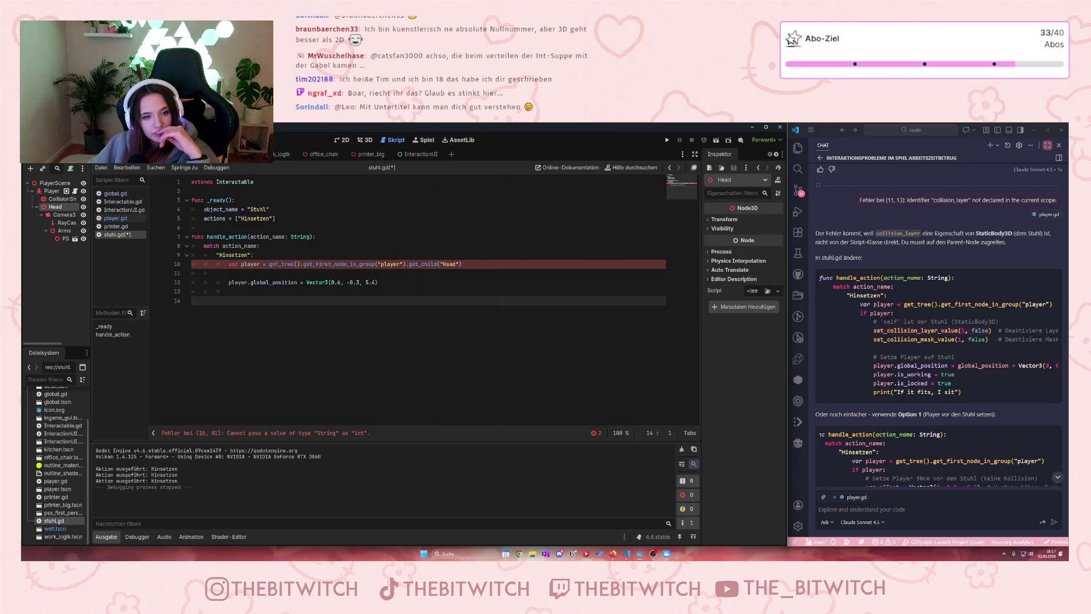
mouse_move(276, 265)
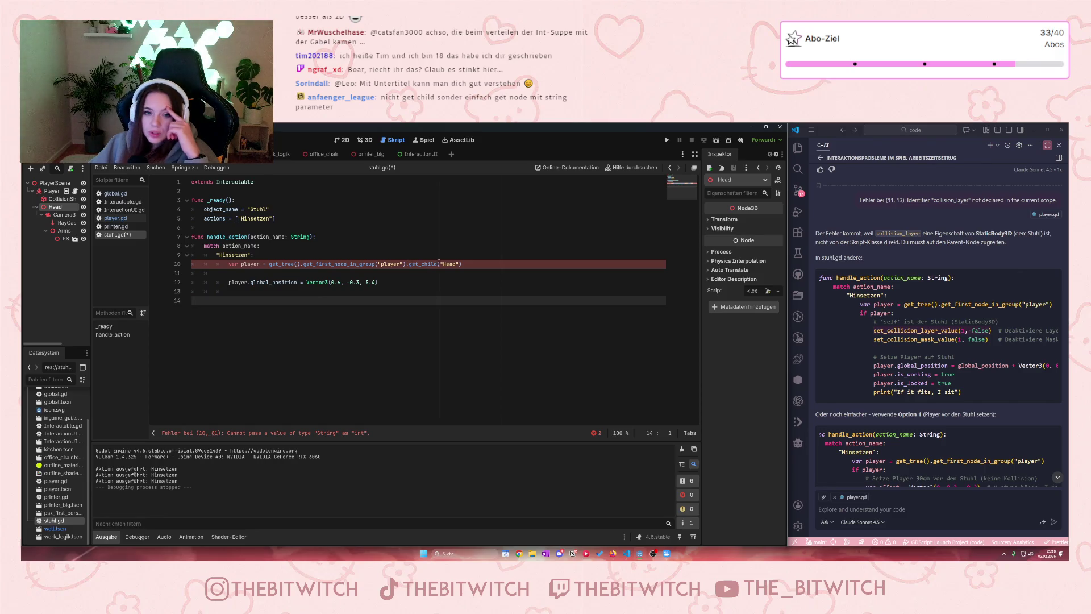
Step: Change line 10 to use get_node("Head"), save stuhl.gd, and run the project
left_click_drag(436, 264, 421, 261)
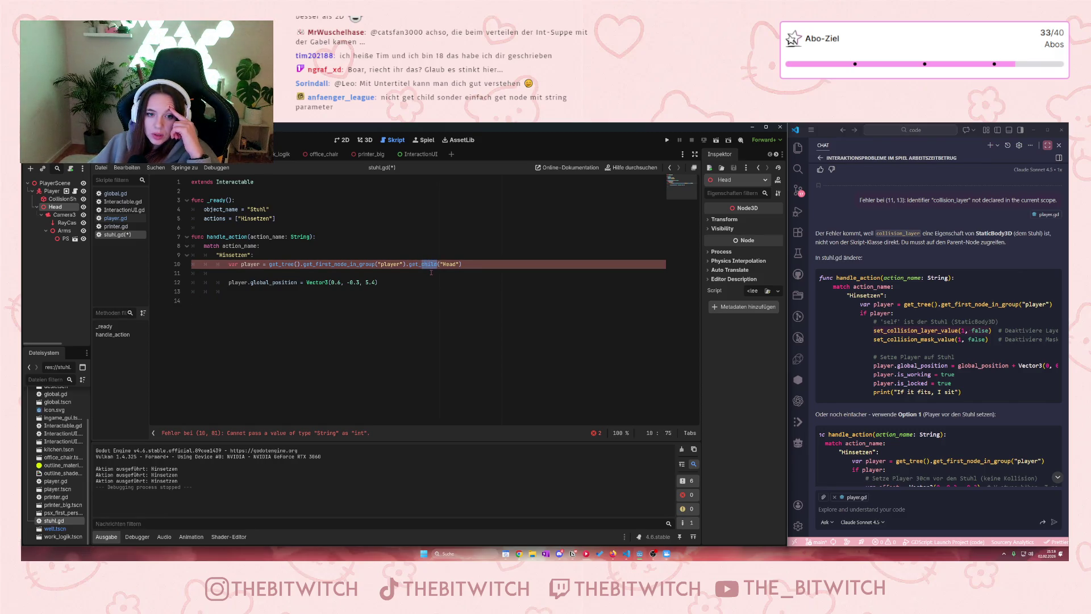
type("n")
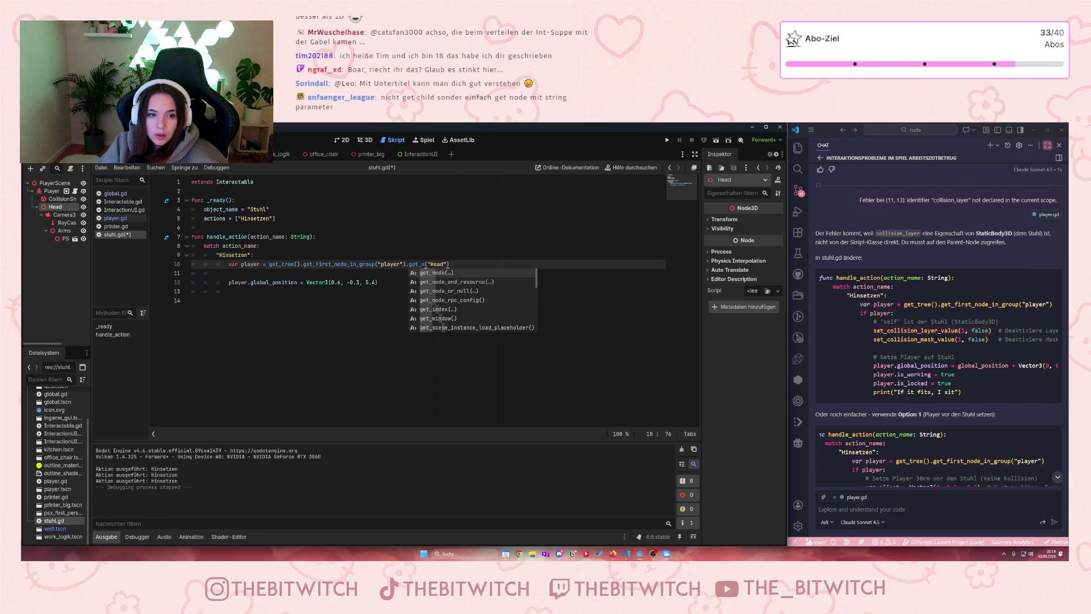
type("ode")
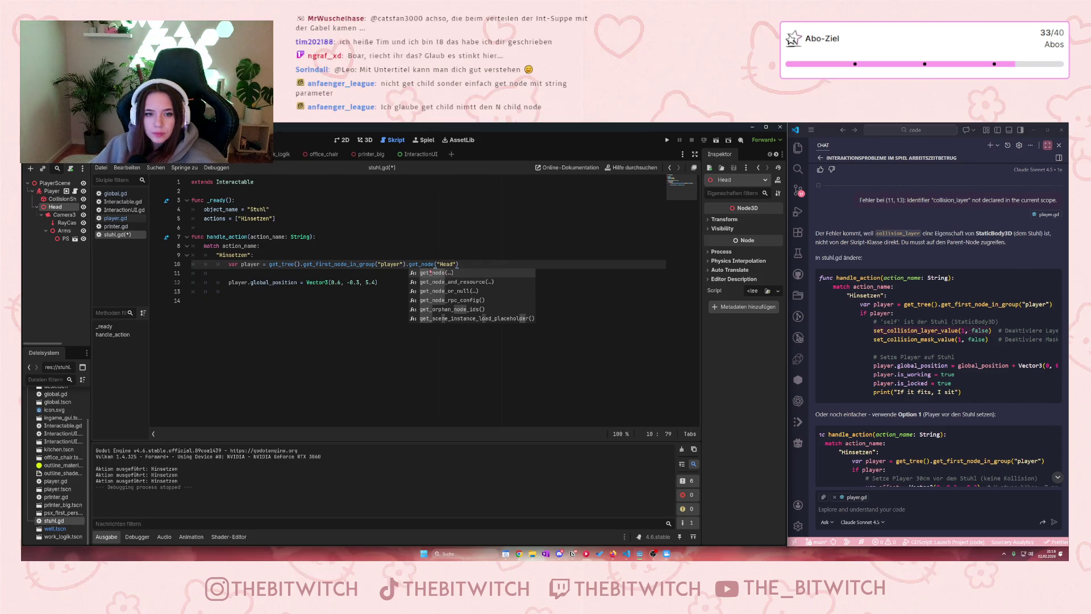
type("(")
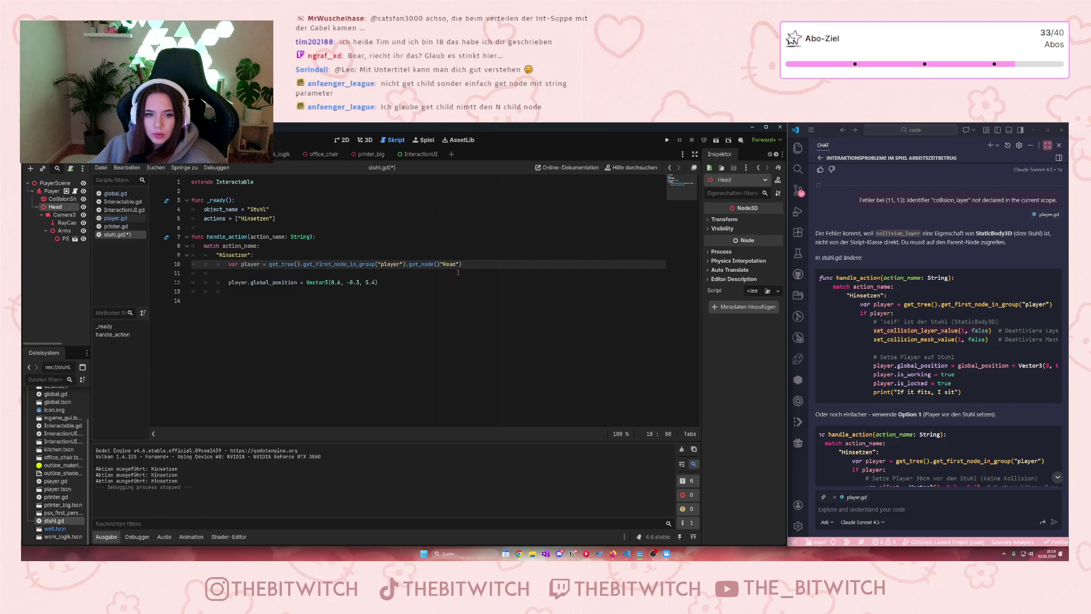
key("Delete")
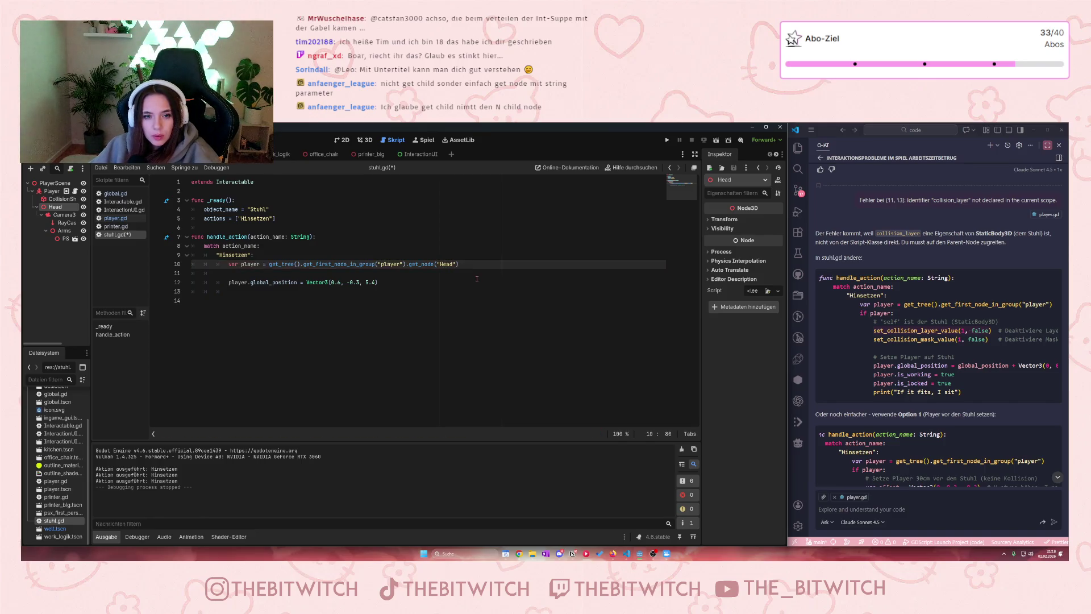
left_click(477, 278)
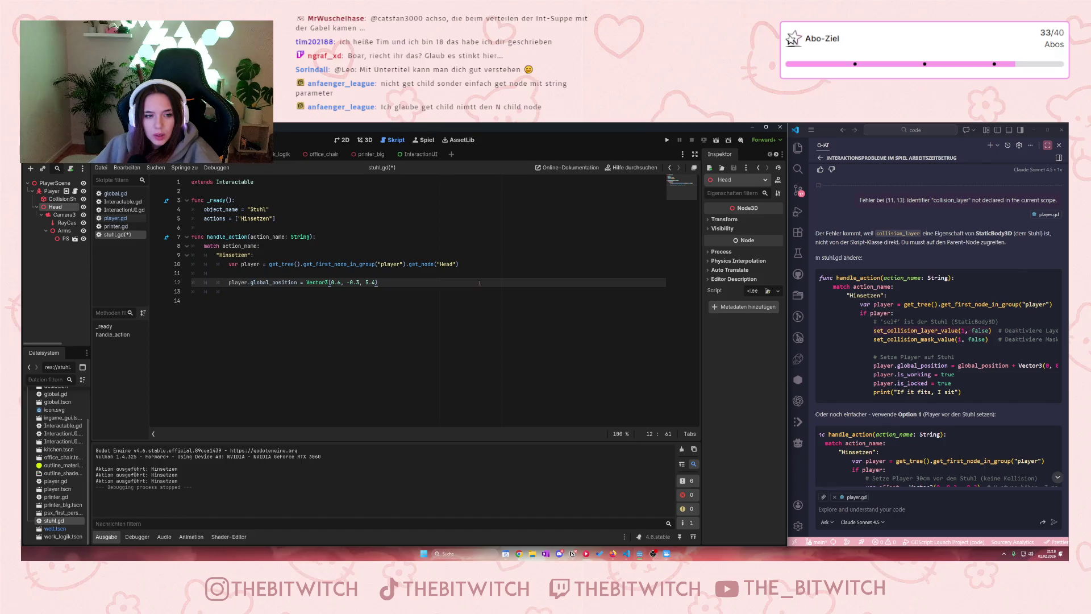
key("ctrl+s")
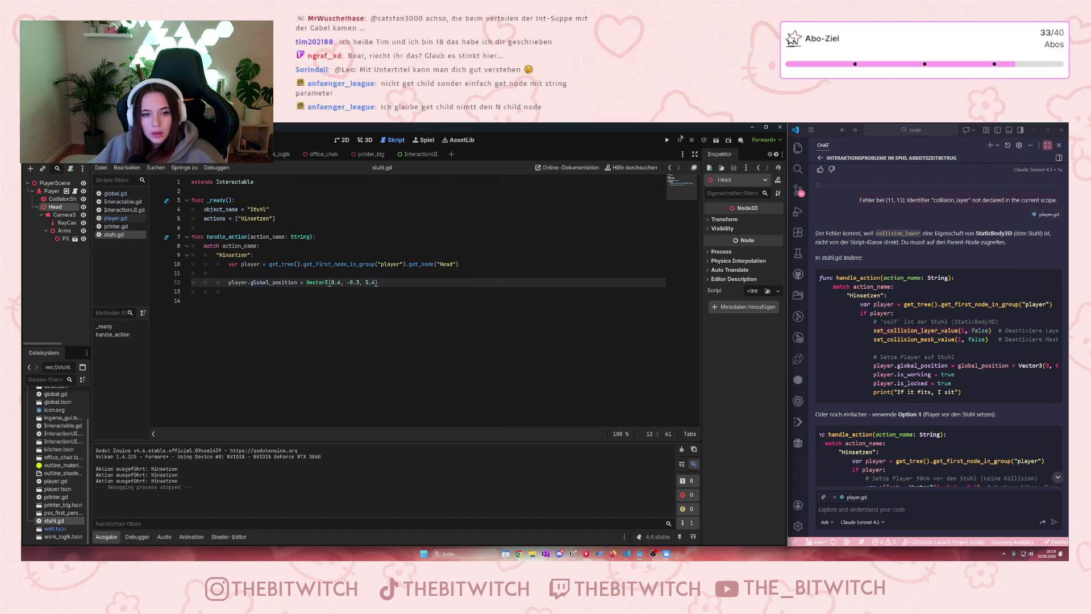
left_click(667, 140)
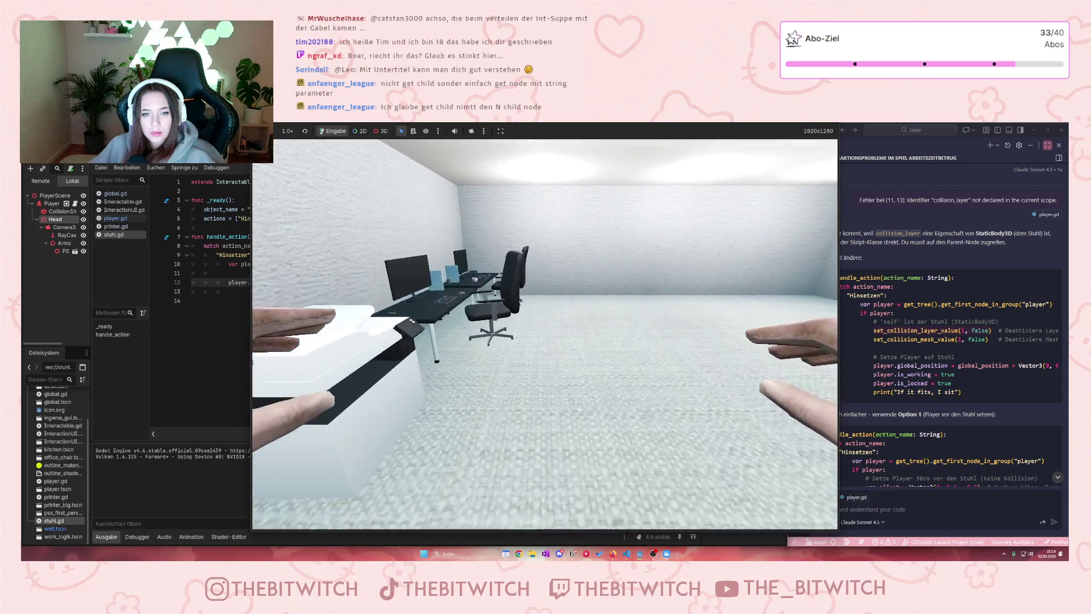
Step: Walk to the office chair, choose Hinsetzen, toggle fullscreen, then stop the game
key("w")
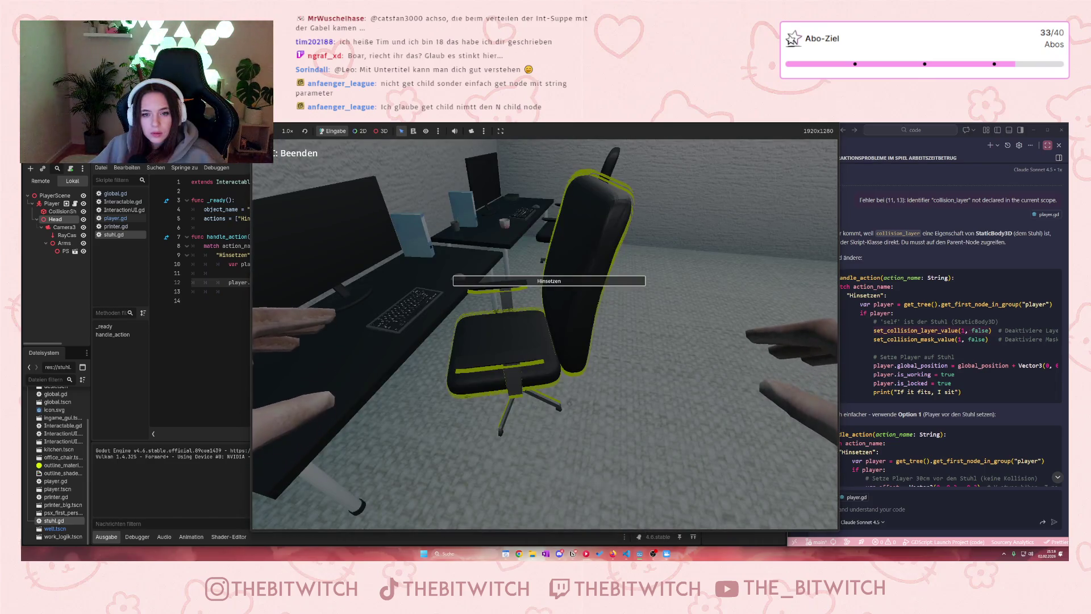
key("e")
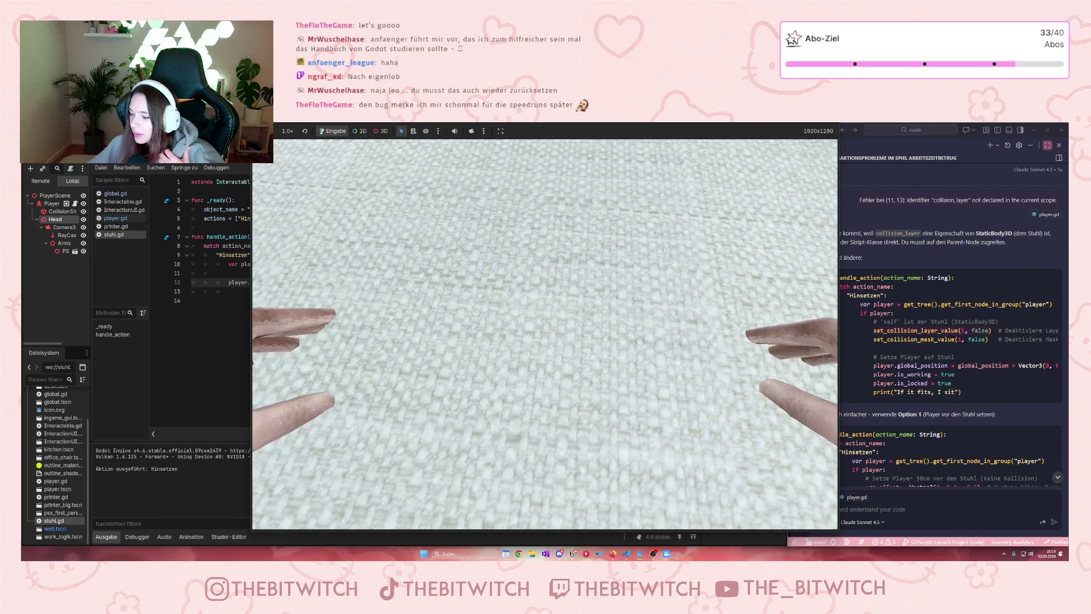
key("F11")
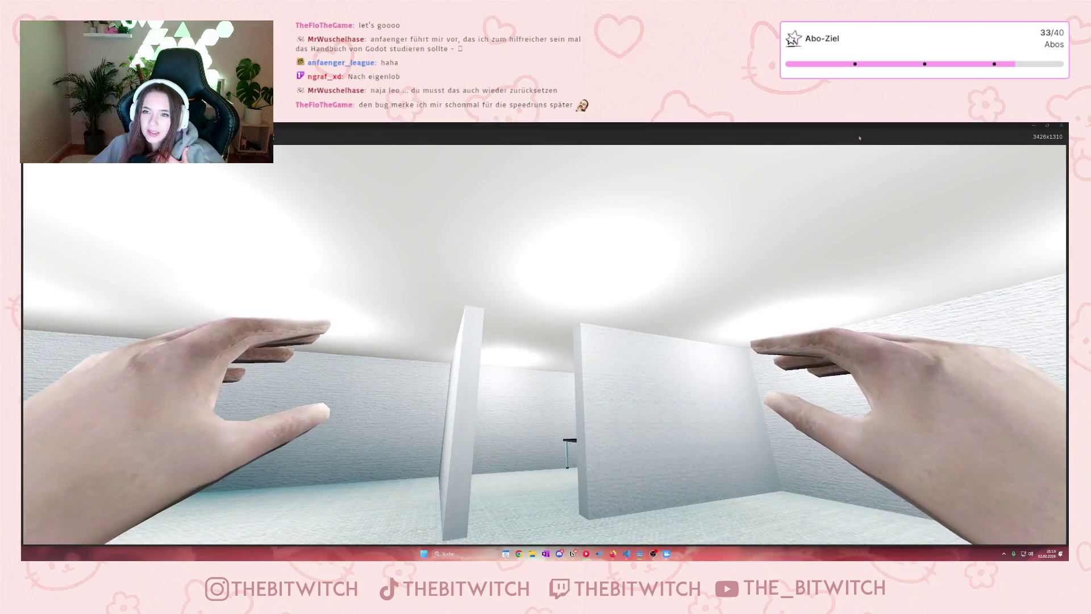
key("F11")
left_click(1002, 139)
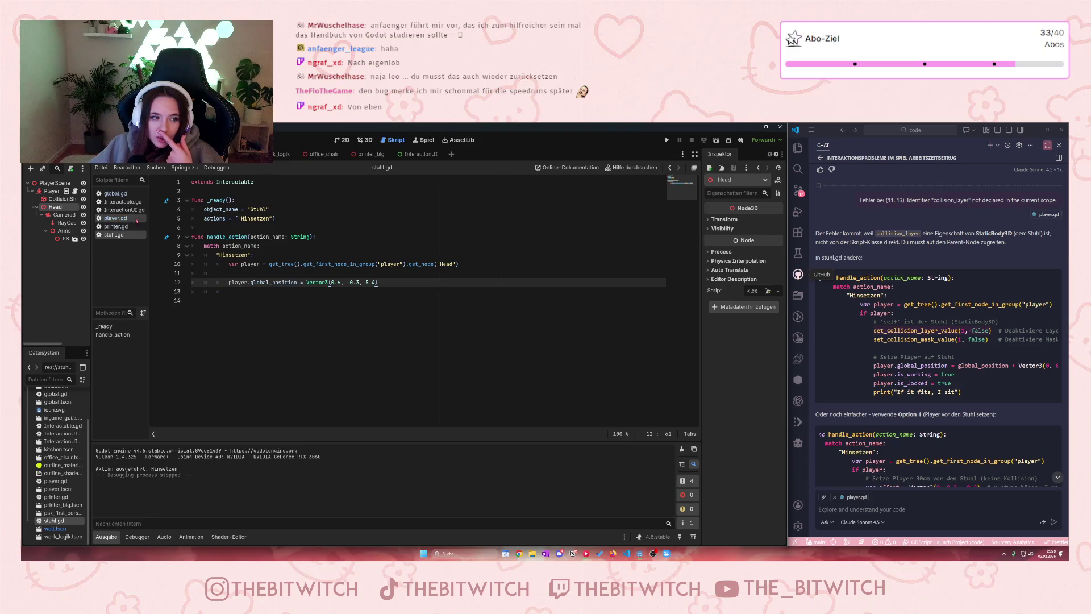
left_click(122, 202)
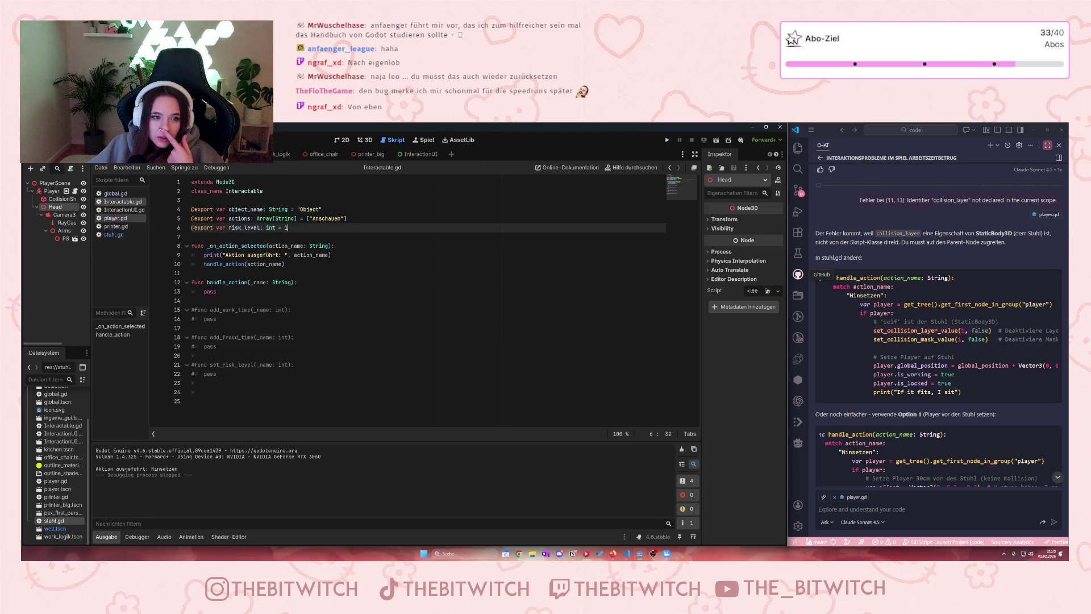
left_click(124, 209)
scroll(246, 313, "down", 9)
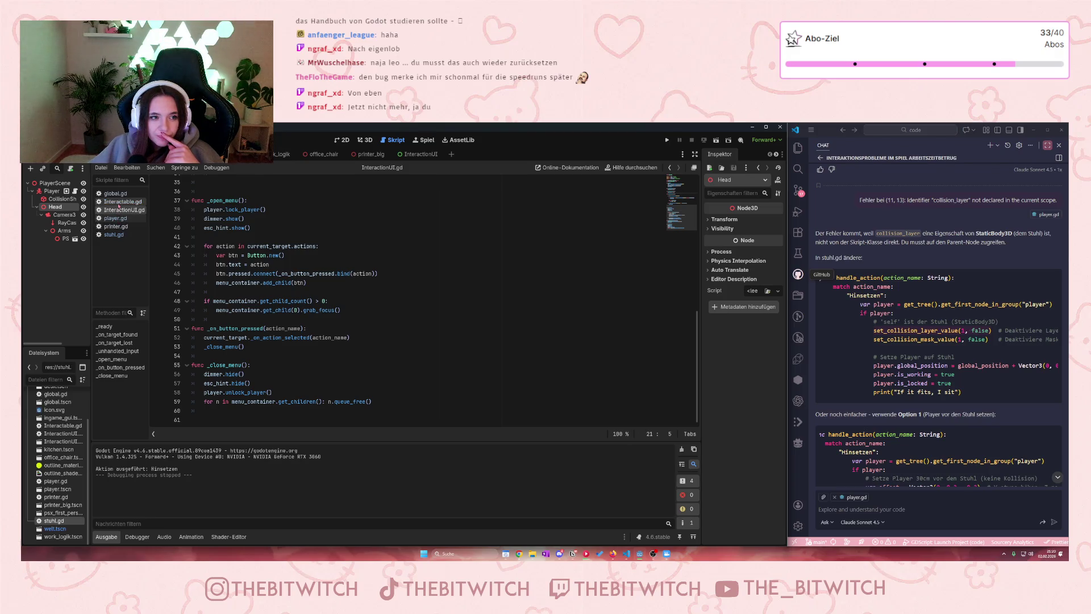
left_click(114, 234)
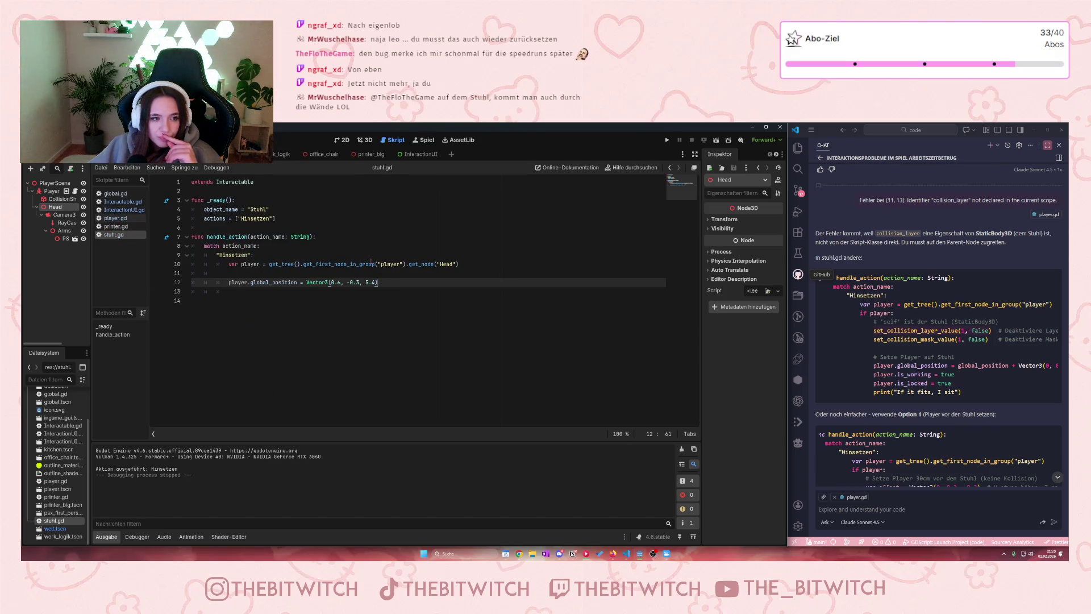
Step: Rename player to head on lines 10 and 12 of stuhl.gd and save
left_click(241, 264)
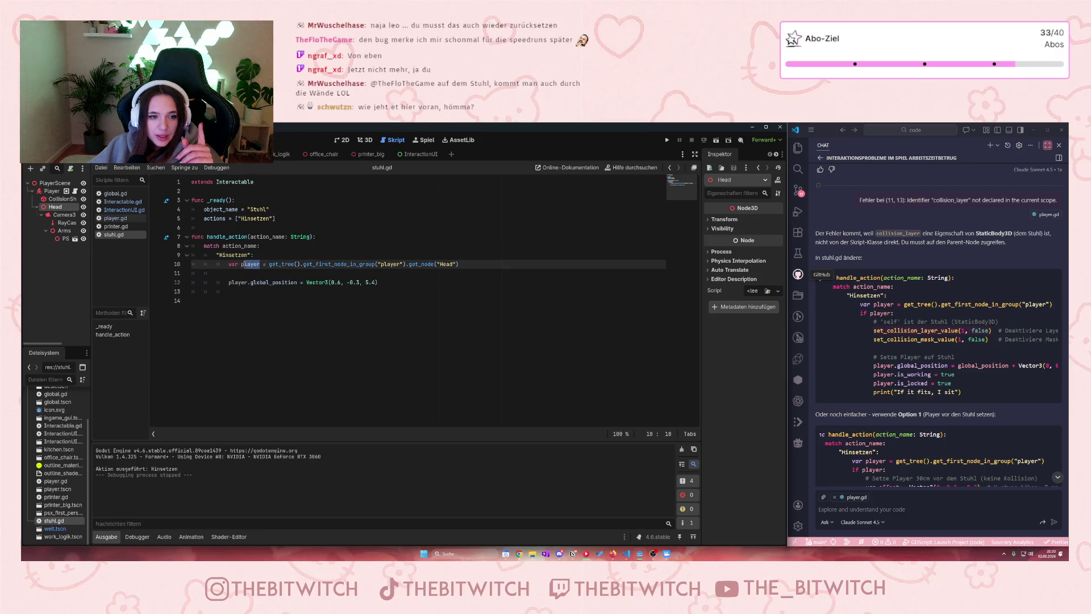
type("head")
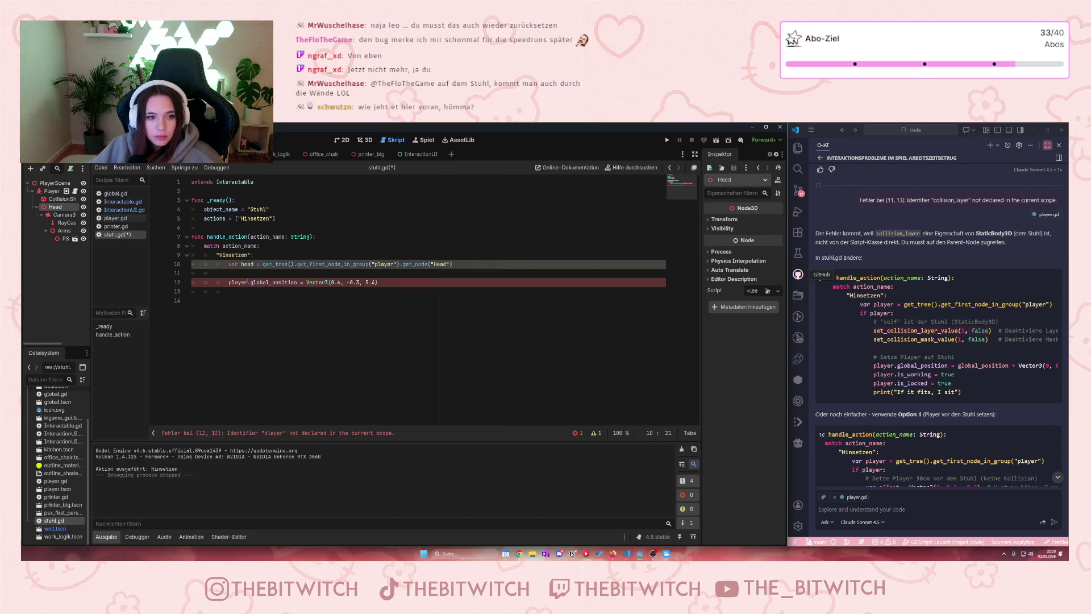
left_click(229, 283)
type("head")
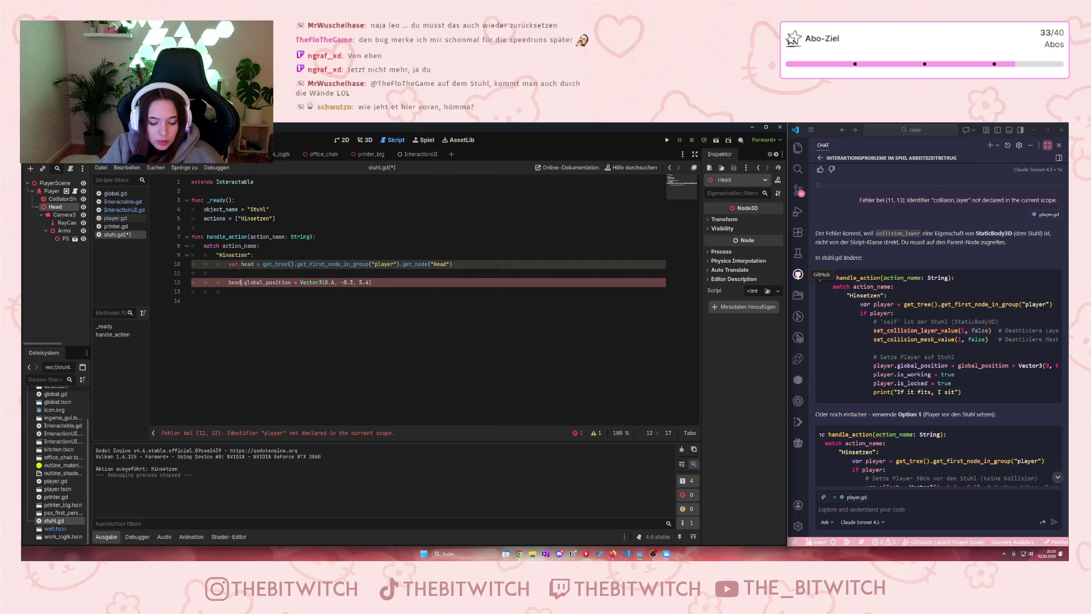
key("Escape")
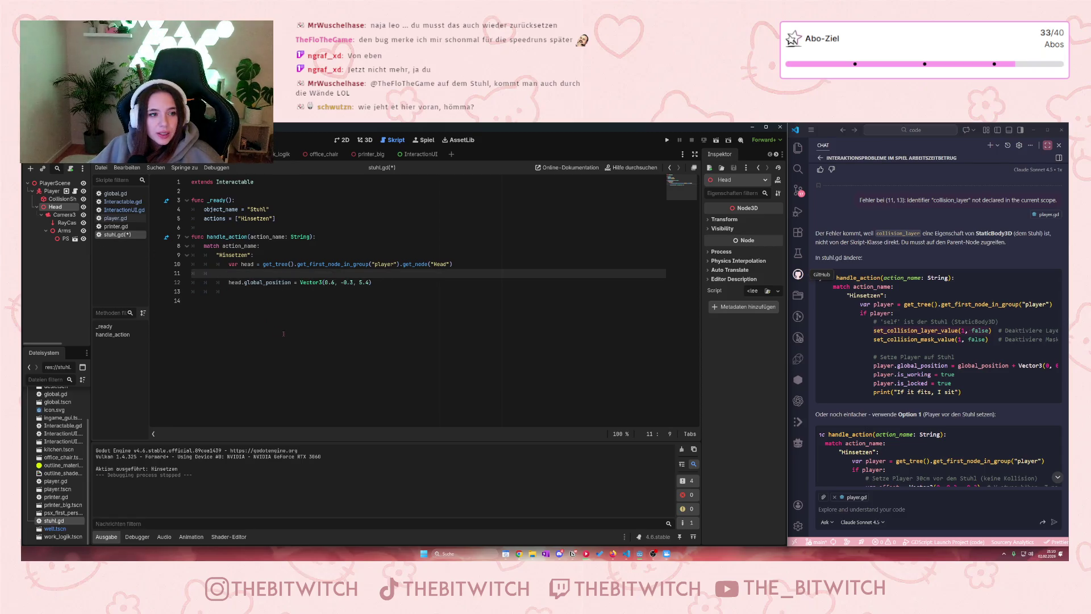
left_click(282, 333)
key("ctrl+s")
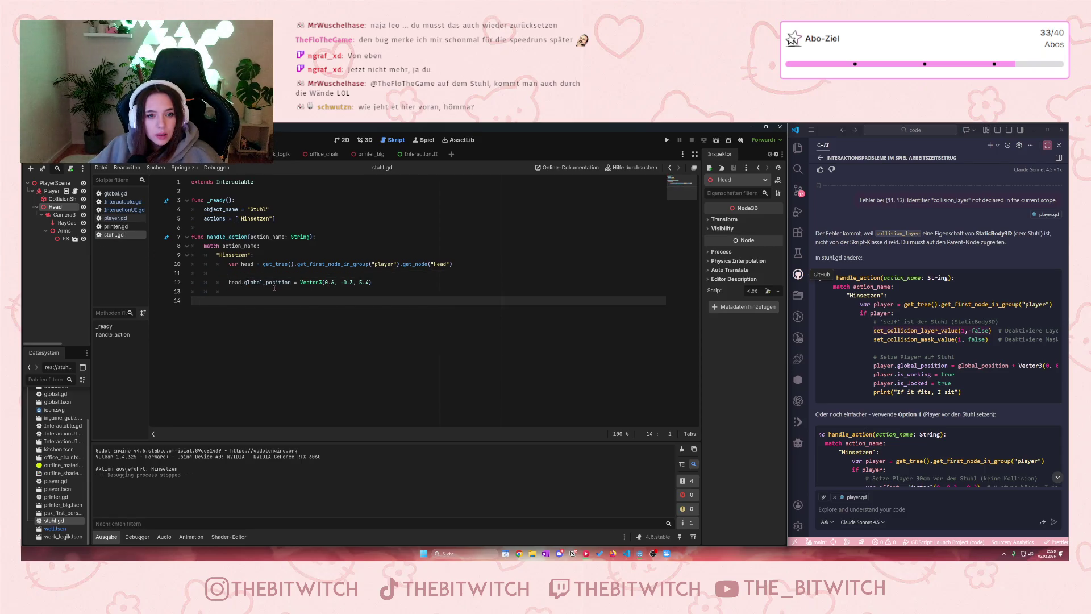
Step: Add var player = get_tree().get_first_node_in_group("player") on line 11, then open Interactable.gd
left_click(292, 272)
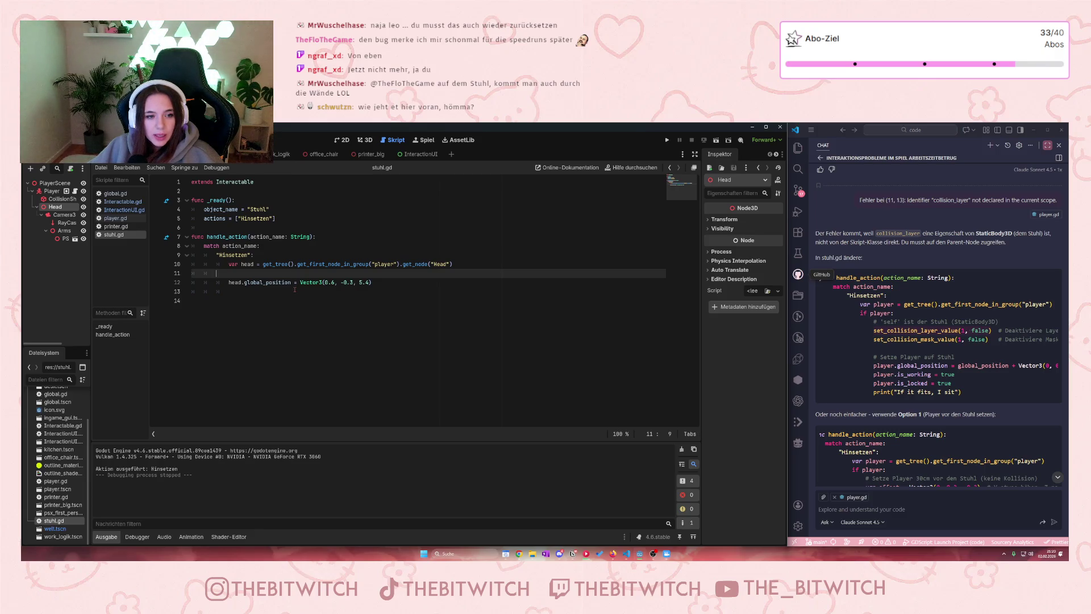
type("v")
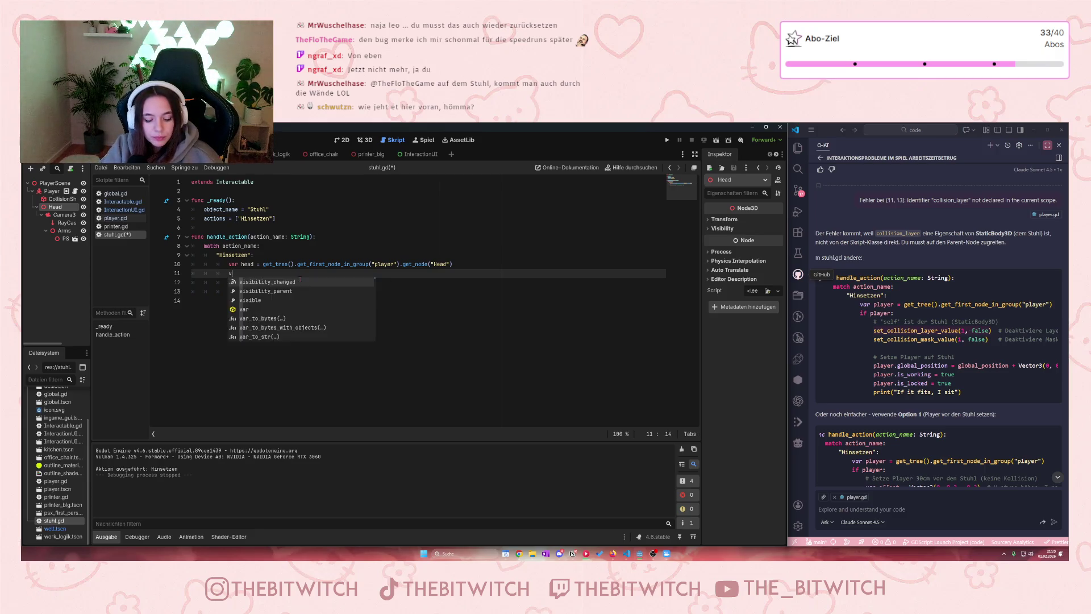
type("ar player")
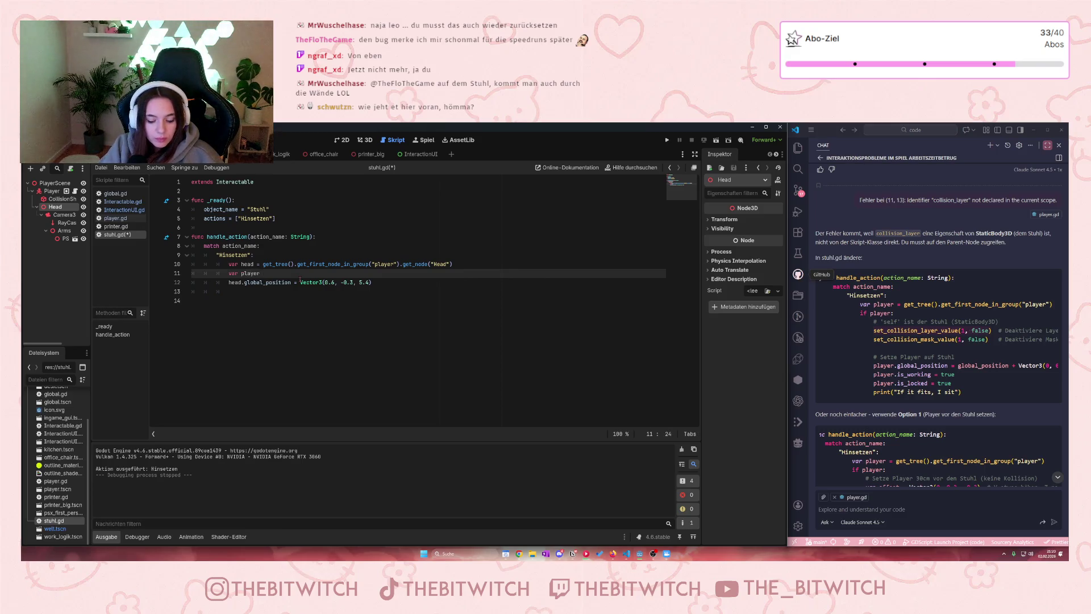
type(" =get")
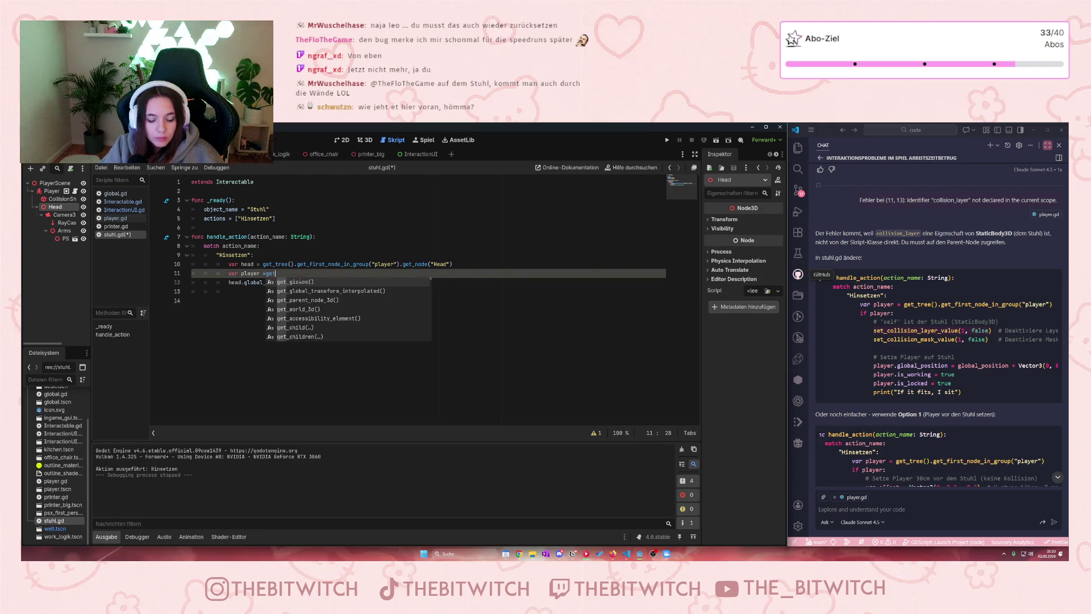
key("Escape")
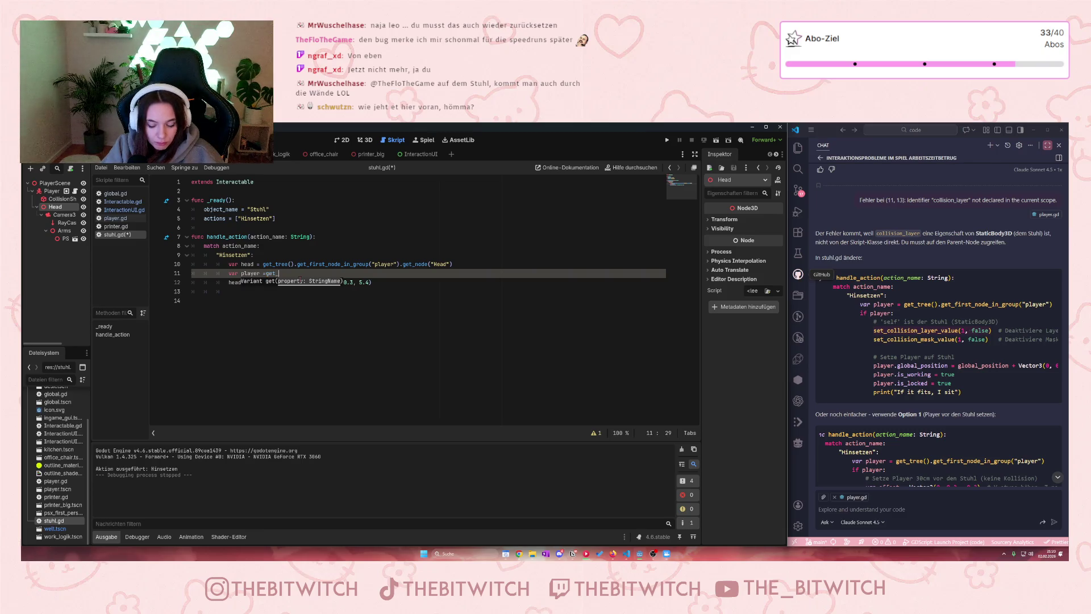
type("_tree")
key("Return")
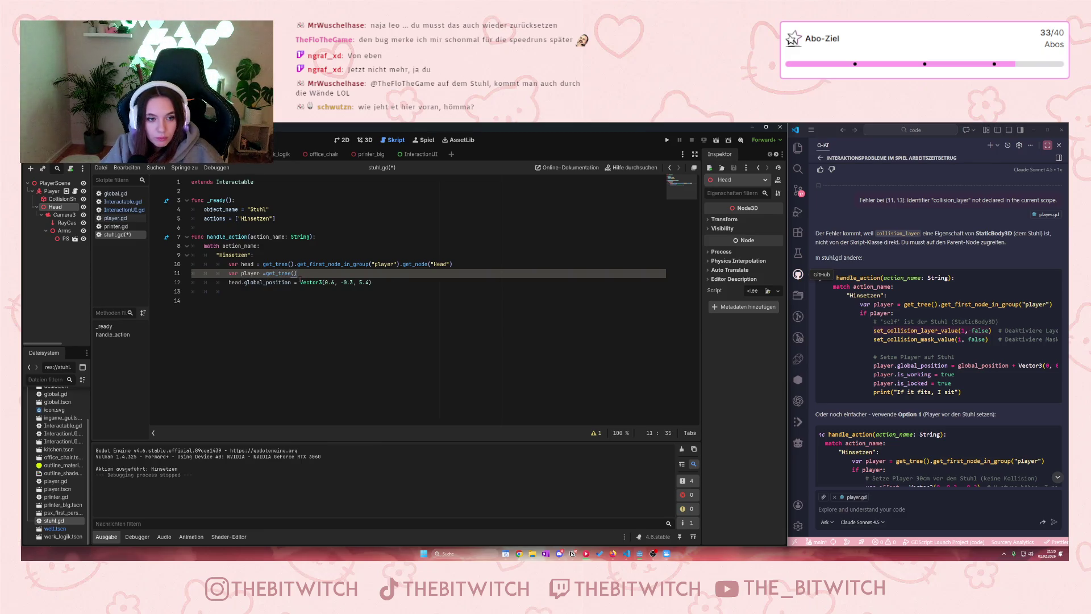
type(".get")
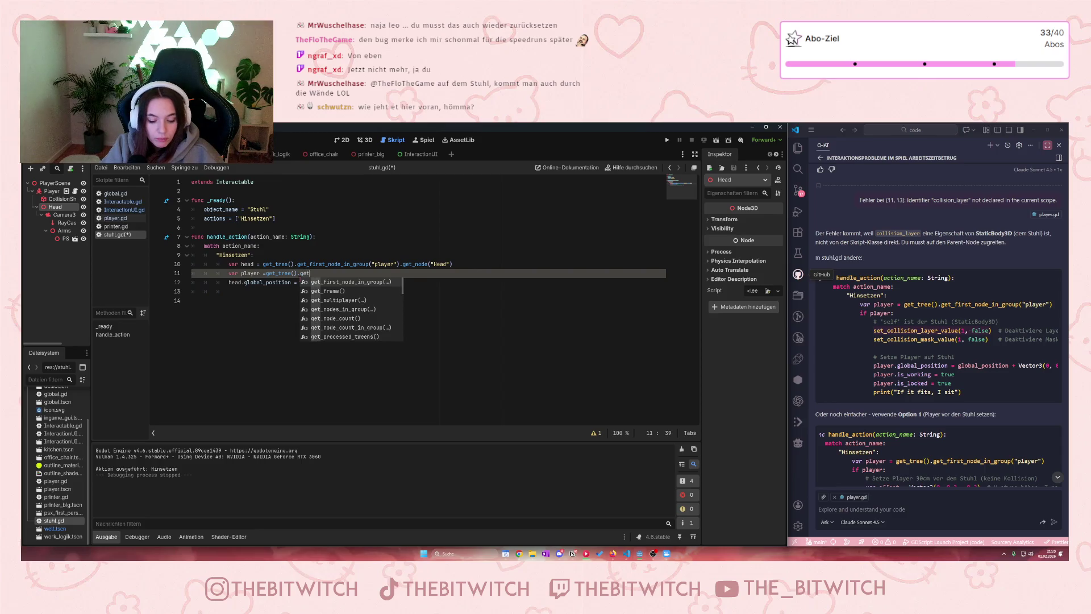
key("Return")
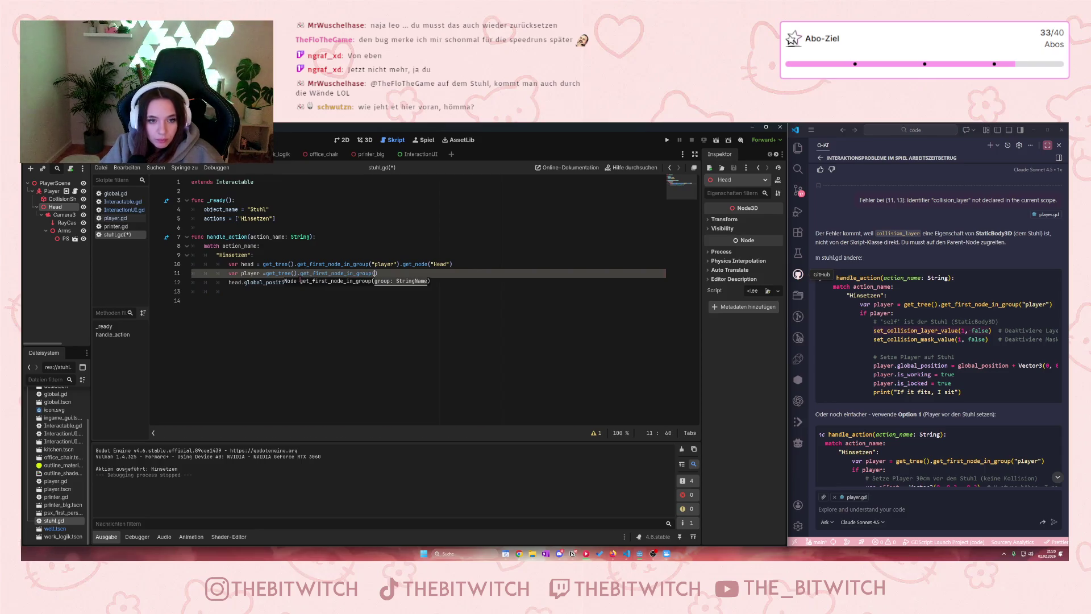
type("\"play")
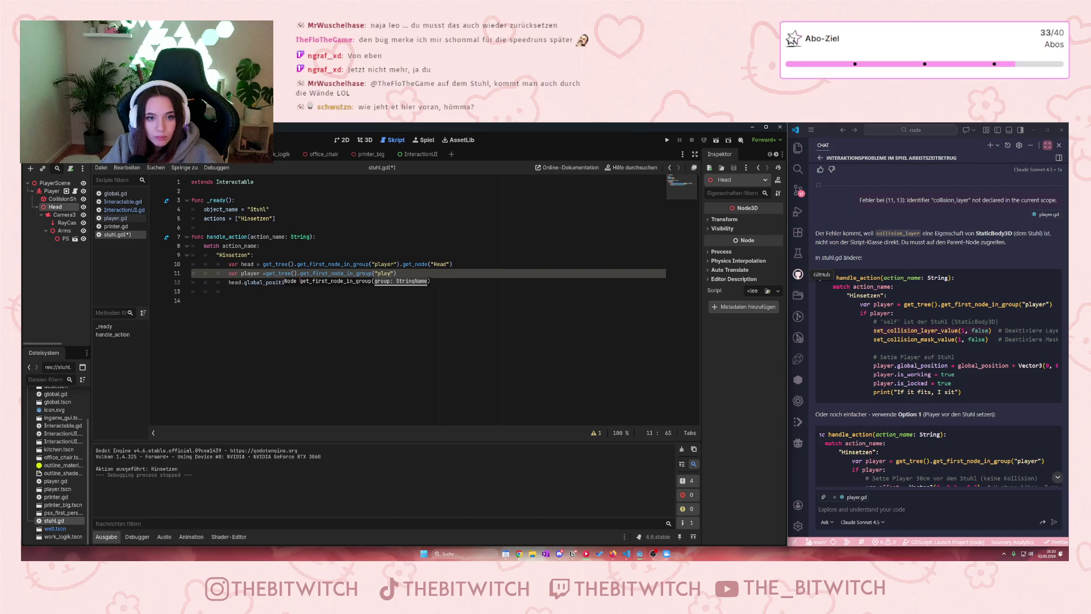
type("er")
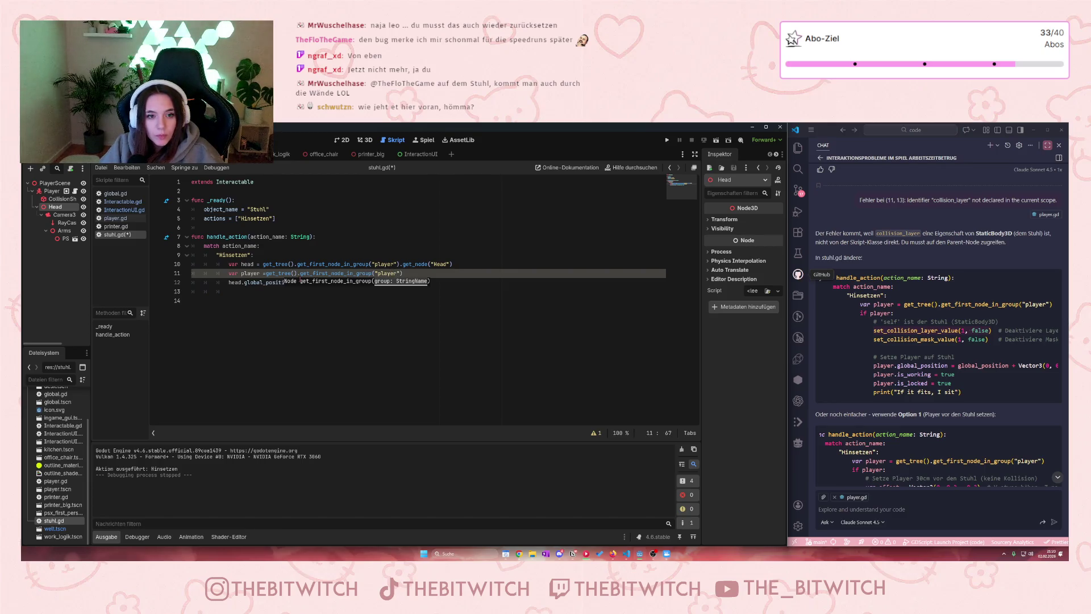
key("Down")
key("Down")
key("Down")
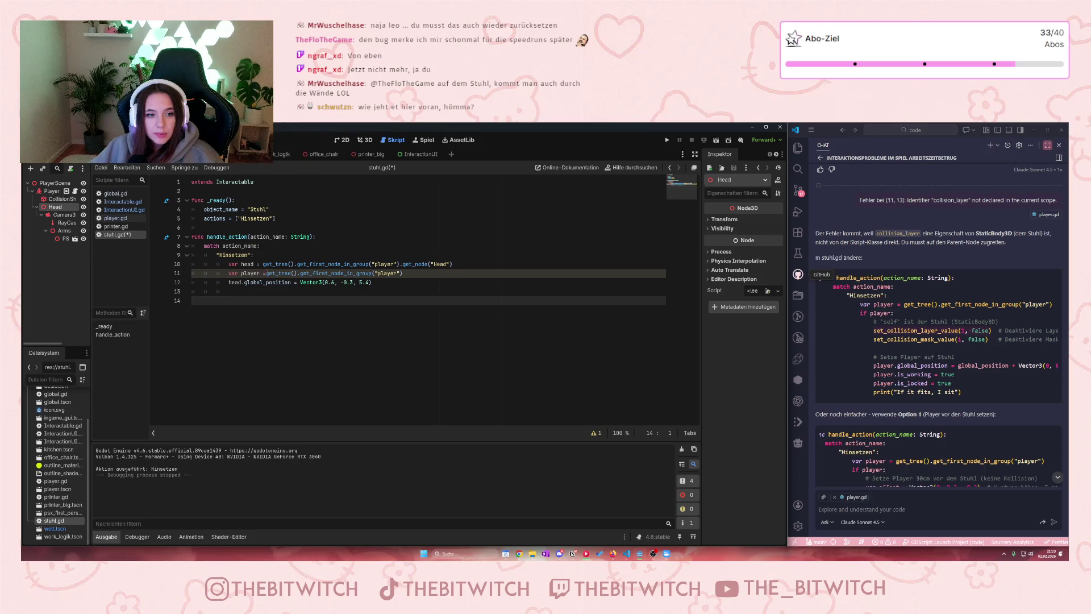
left_click(266, 273)
key("Down")
key("Down")
key("Down")
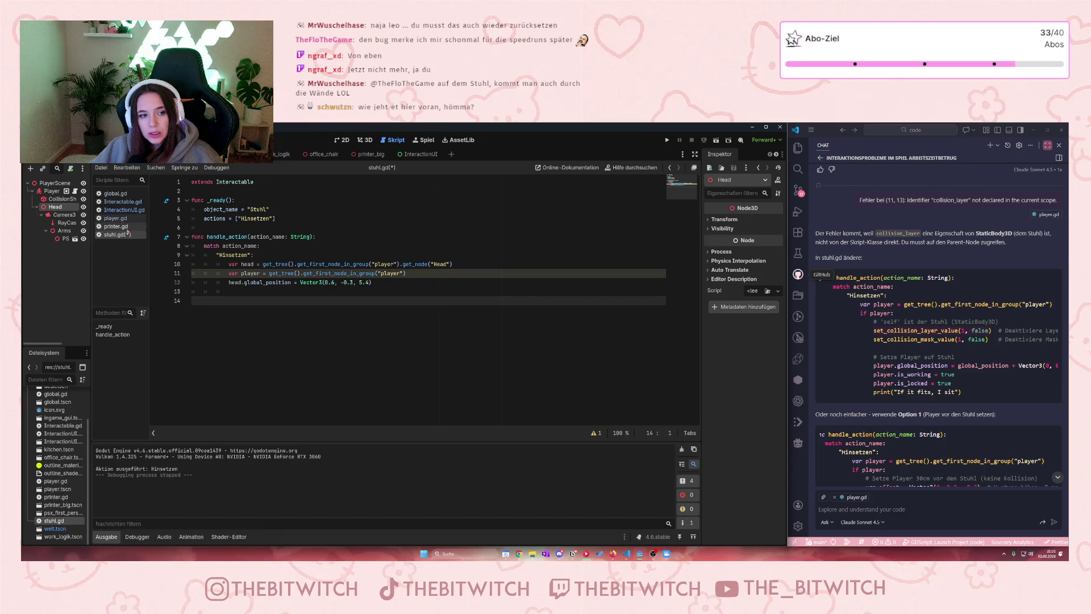
left_click(128, 203)
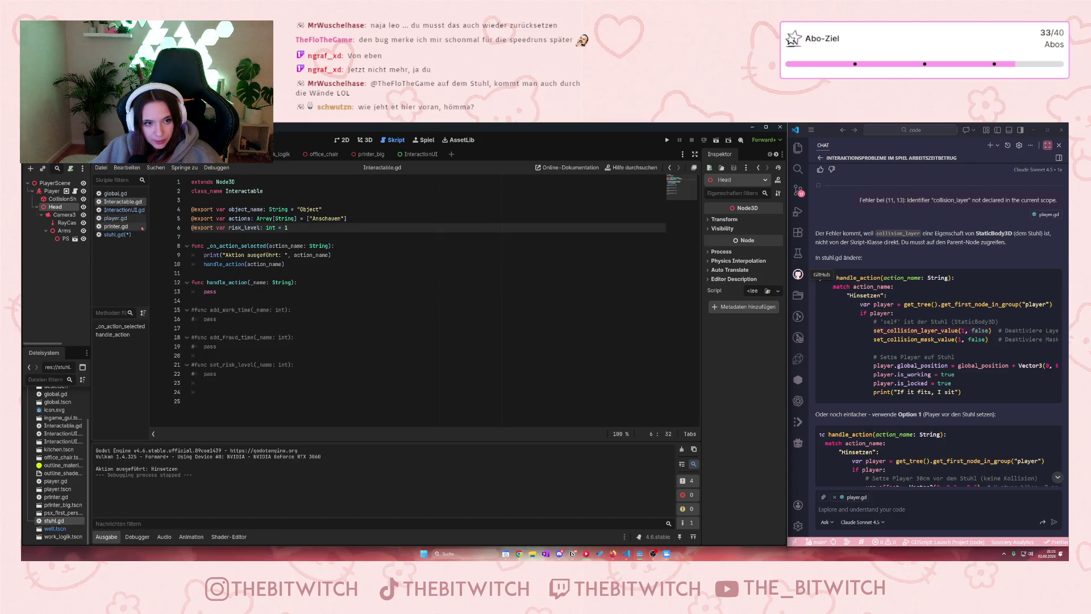
Step: Look through the InteractionUI.gd code, then switch to player.gd
left_click(124, 210)
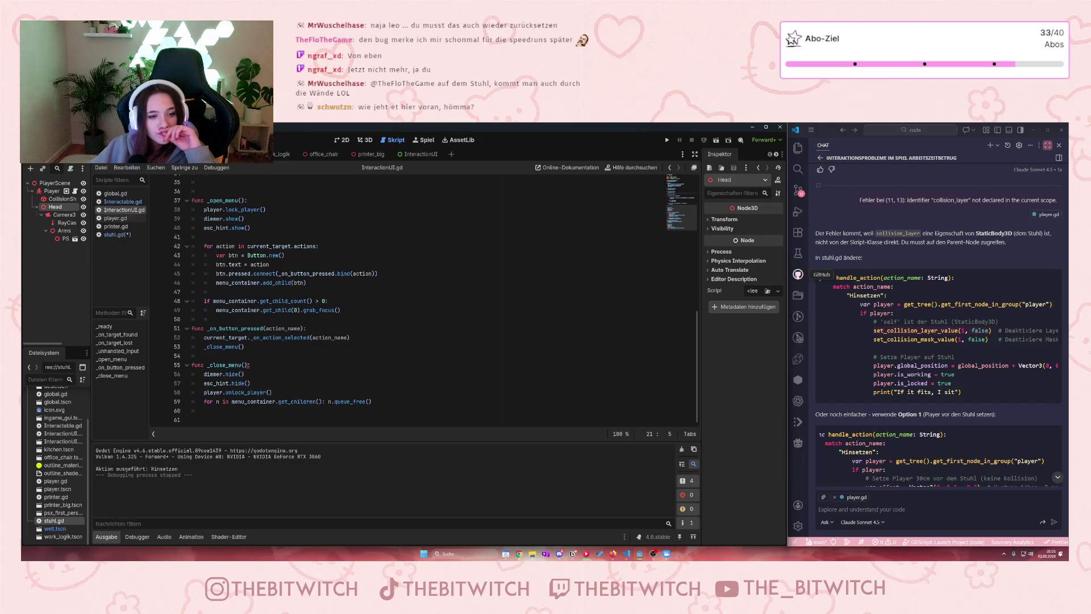
scroll(246, 323, "up", 6)
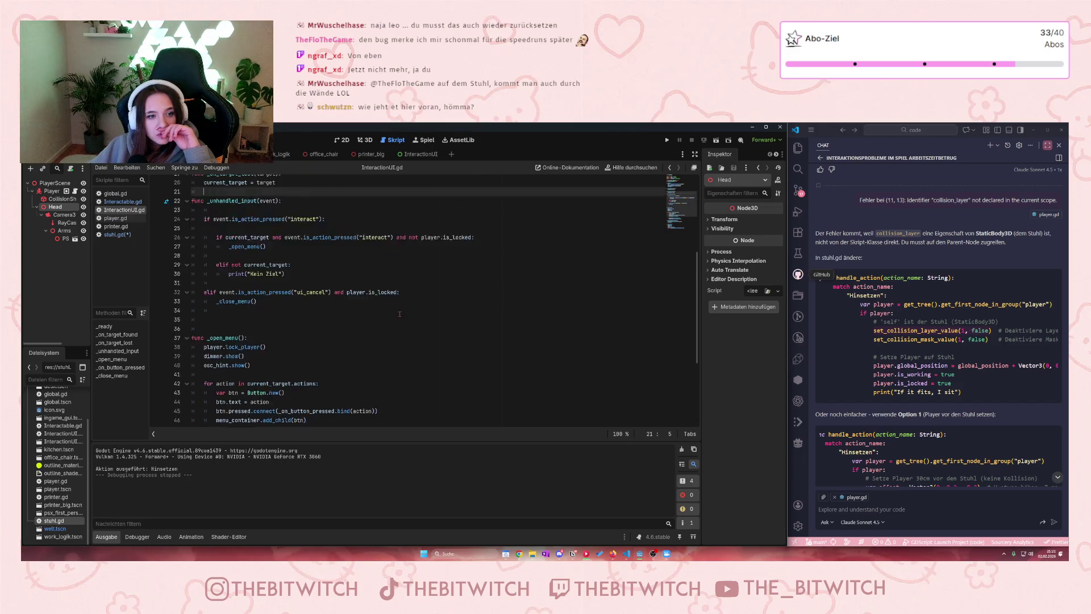
scroll(398, 318, "up", 5)
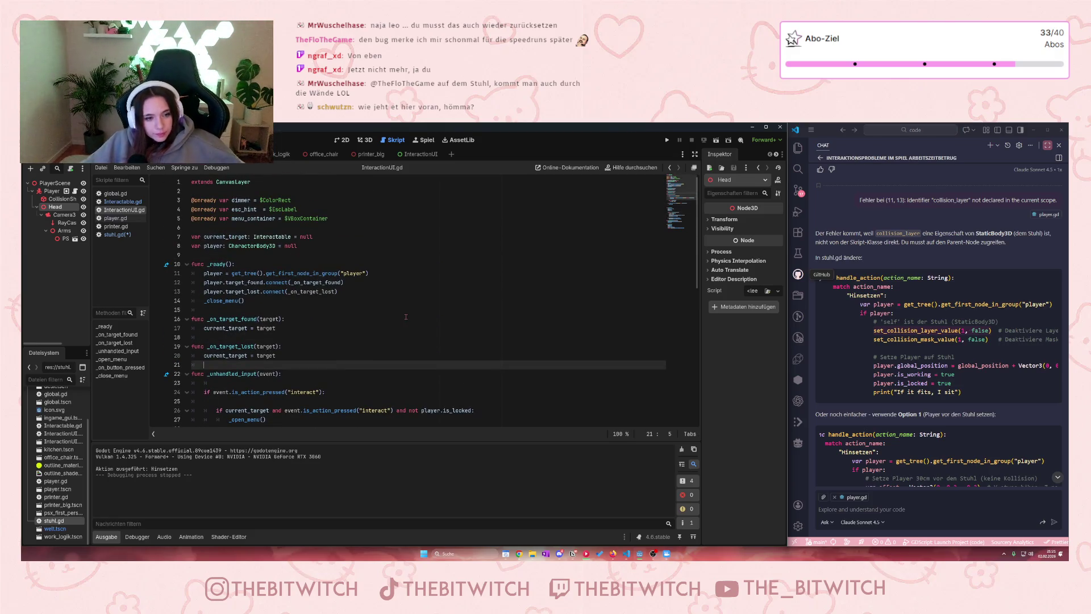
scroll(406, 316, "down", 5)
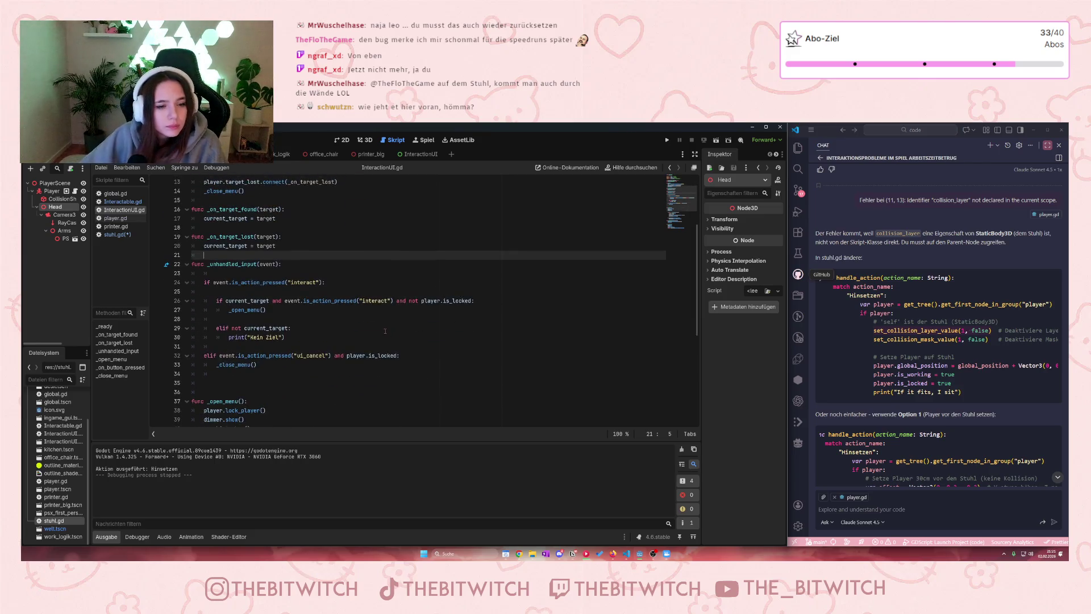
scroll(419, 375, "down", 1)
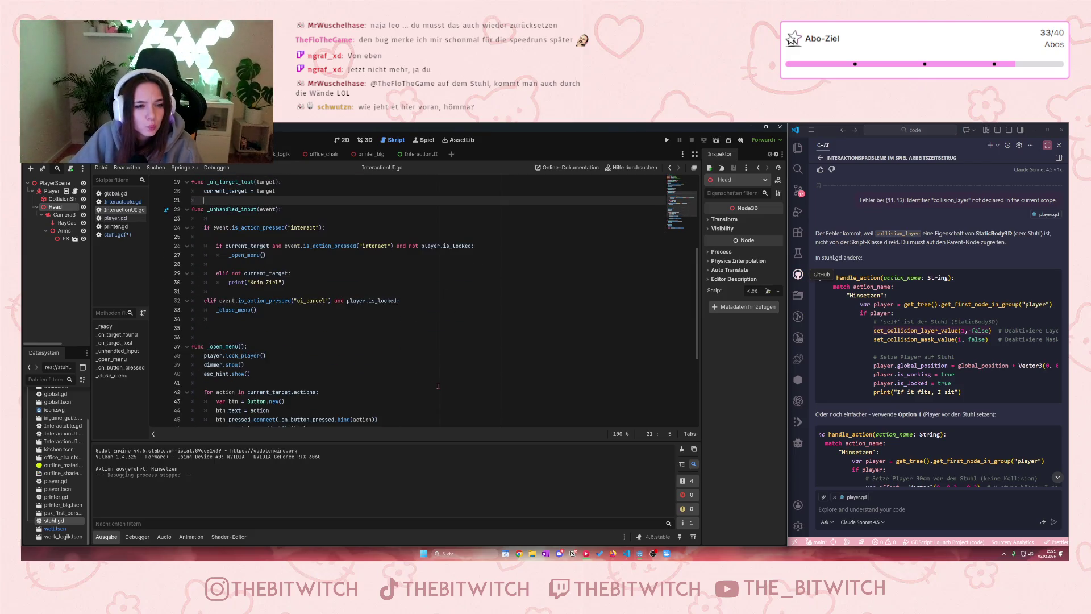
scroll(501, 346, "down", 2)
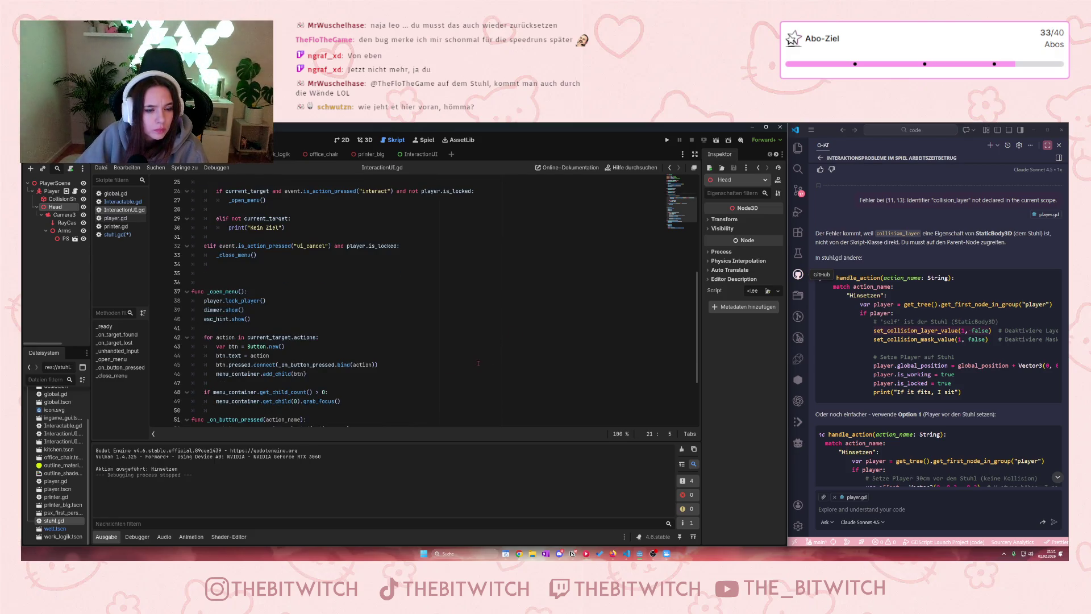
scroll(478, 364, "down", 3)
scroll(469, 377, "up", 2)
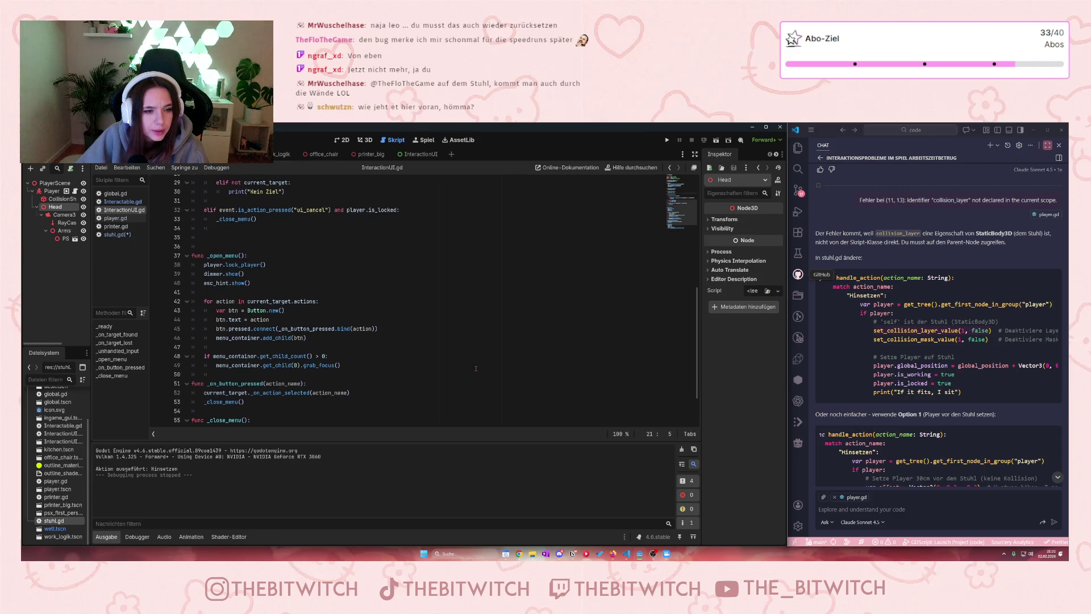
scroll(462, 371, "up", 9)
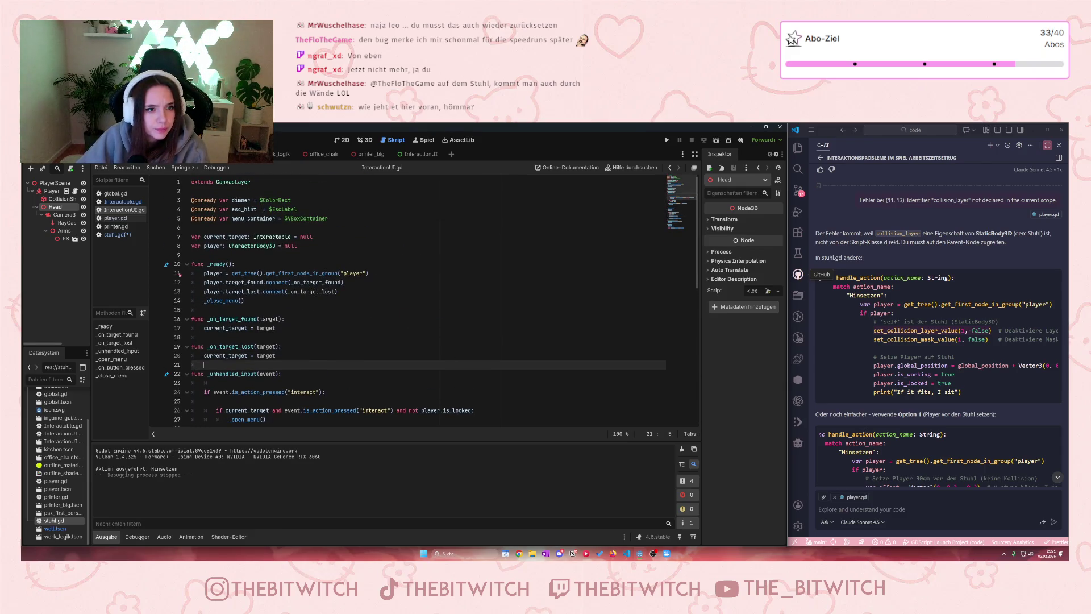
left_click(115, 218)
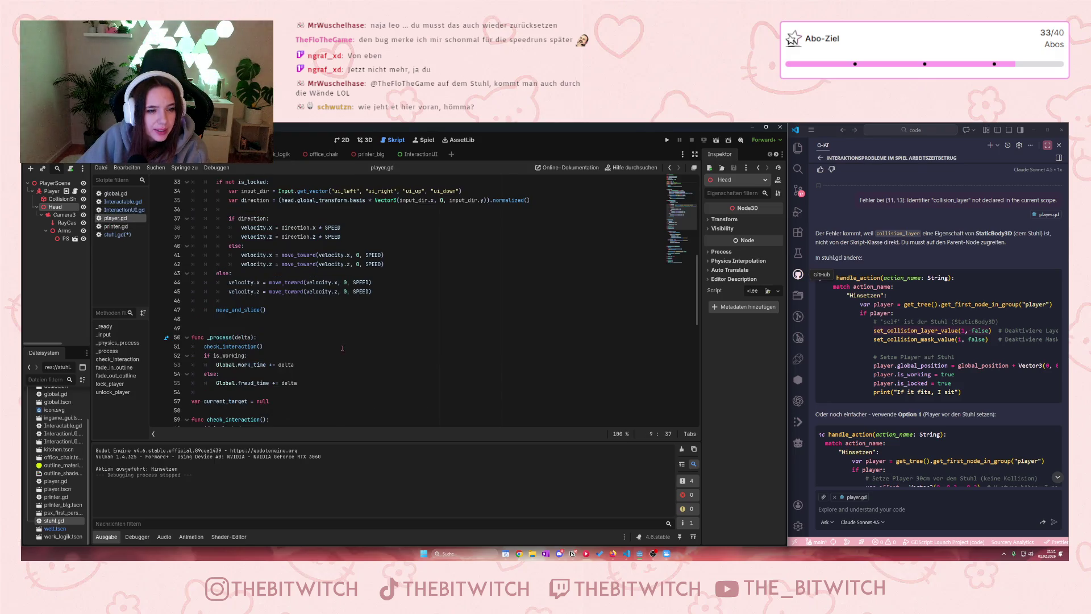
scroll(342, 347, "down", 8)
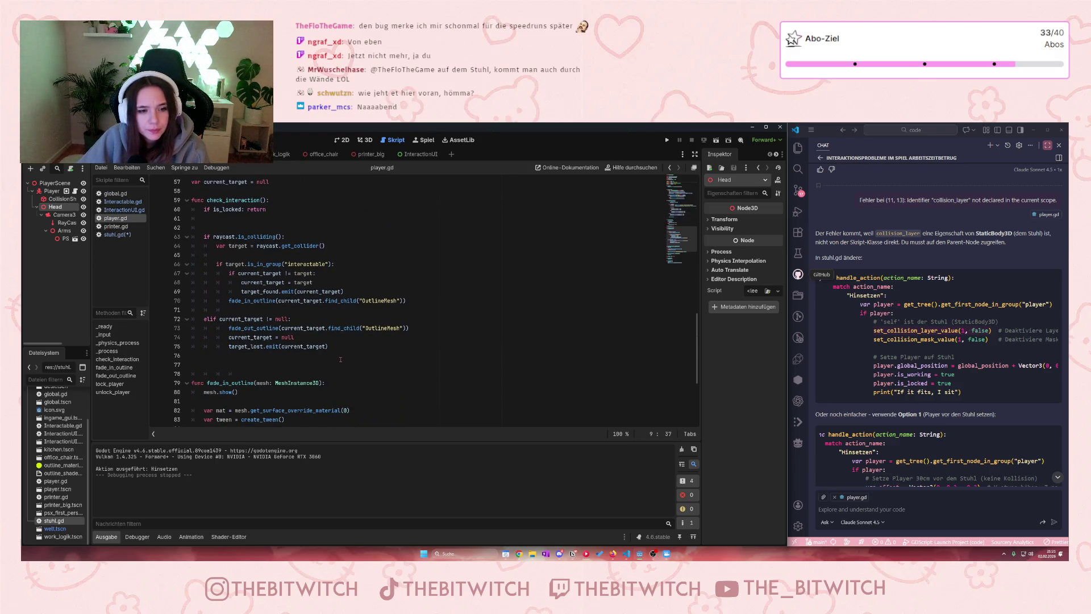
scroll(340, 360, "down", 5)
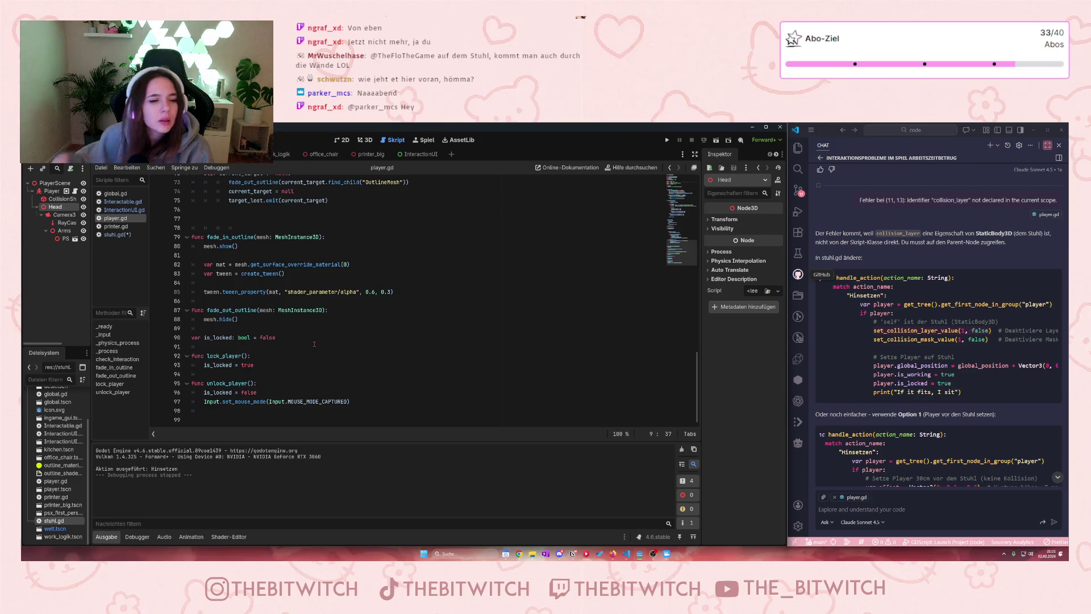
scroll(314, 344, "up", 3)
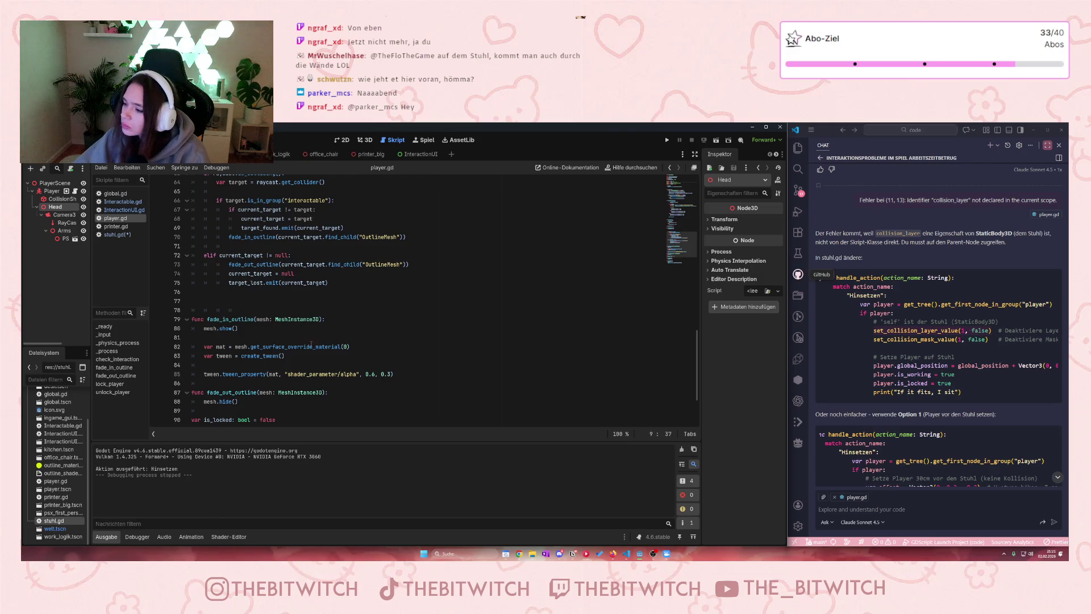
scroll(290, 334, "up", 4)
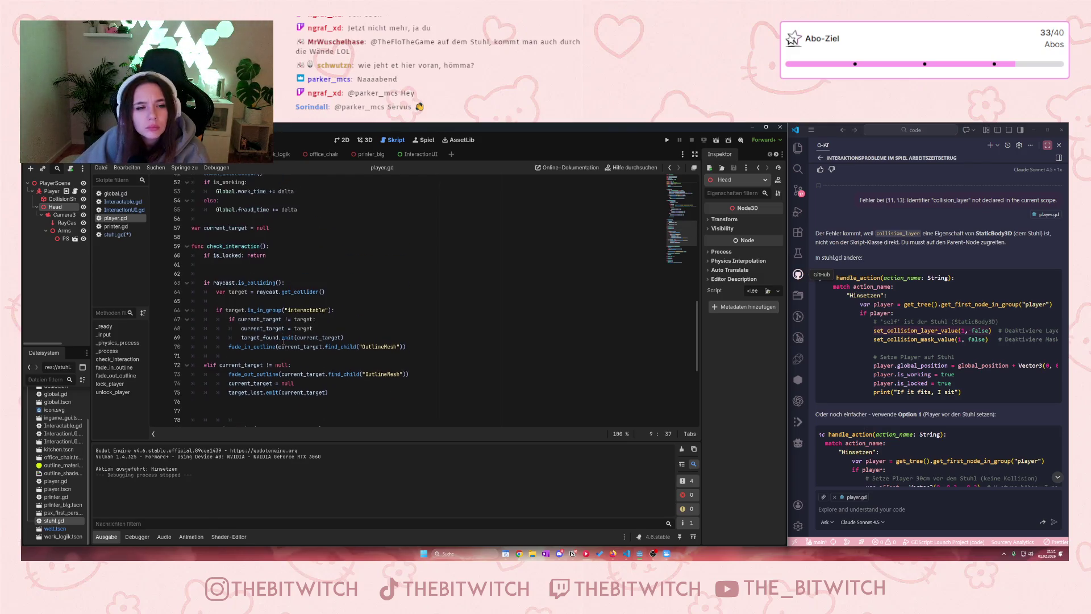
scroll(283, 343, "up", 1)
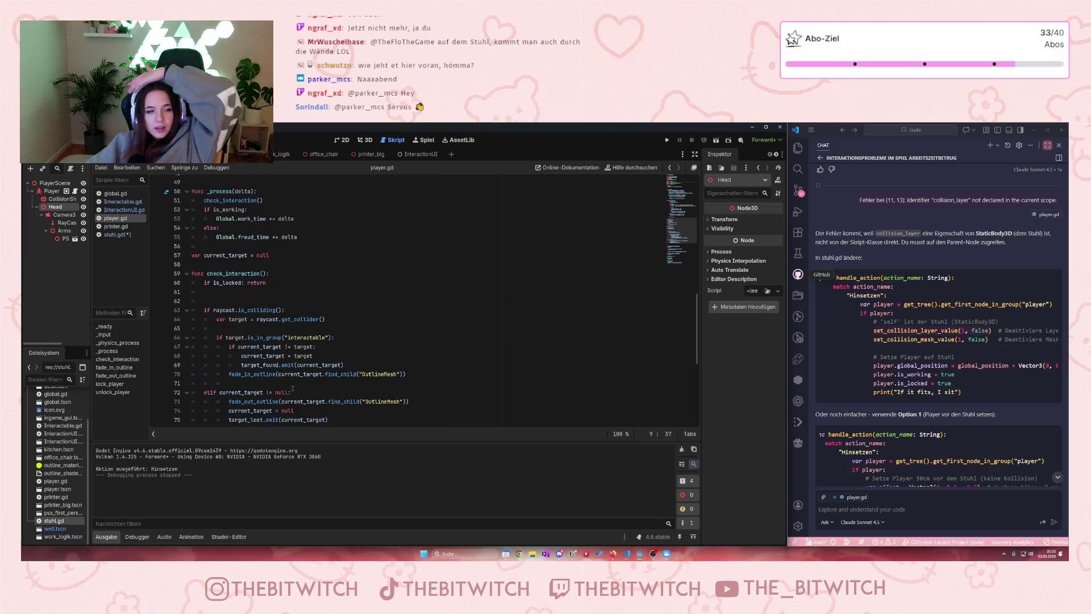
scroll(323, 301, "down", 4)
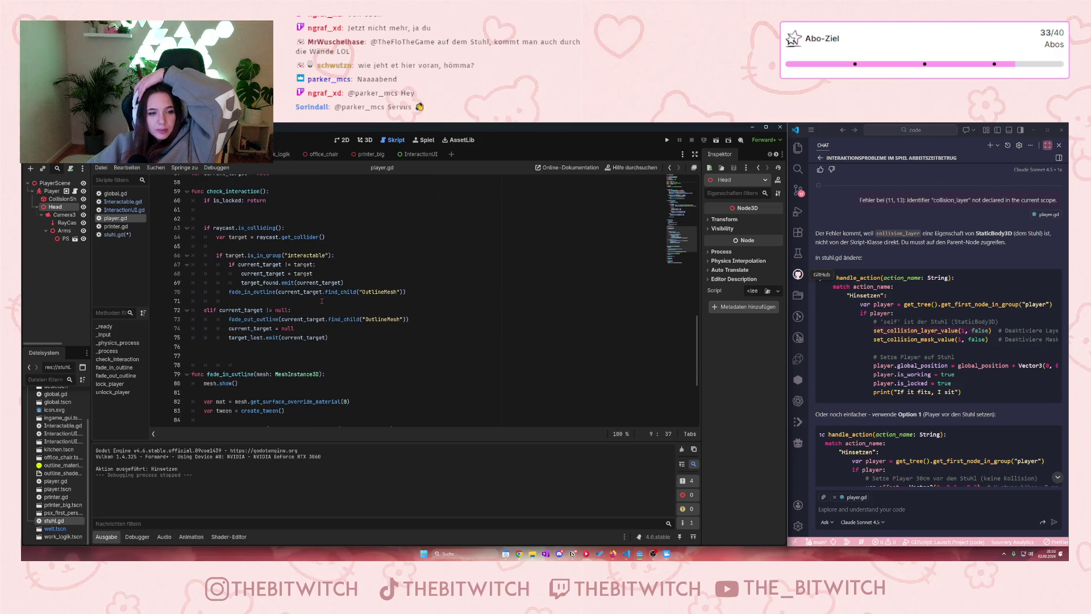
scroll(323, 301, "down", 4)
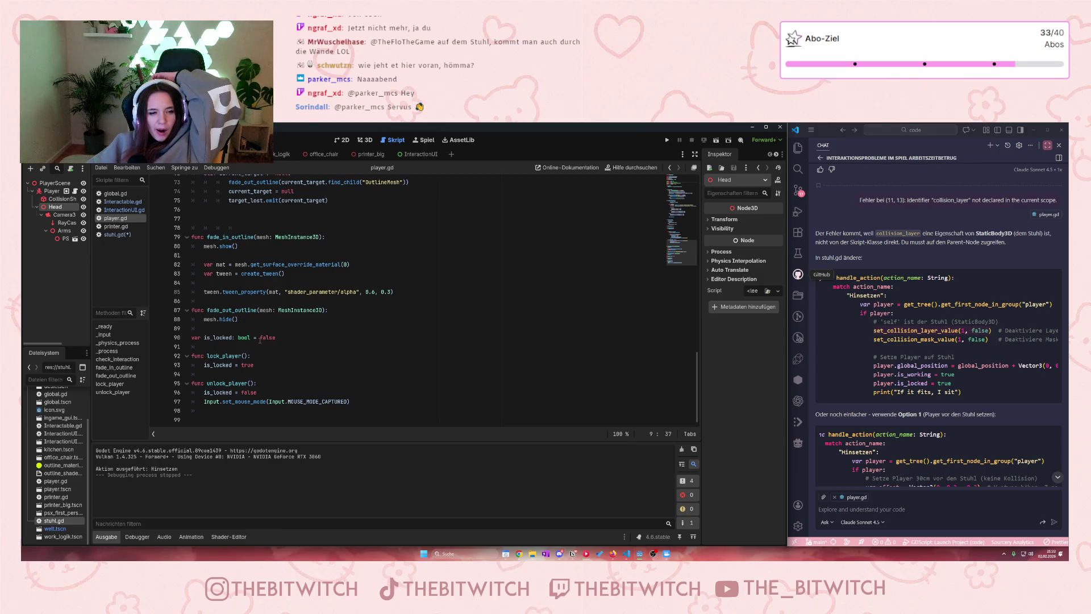
scroll(240, 374, "up", 4)
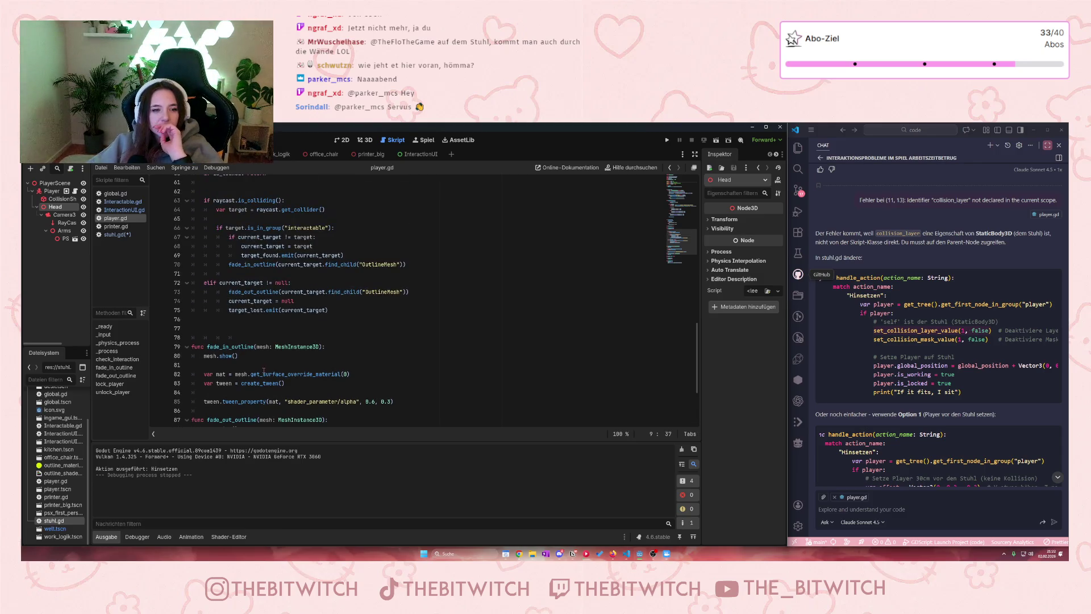
scroll(258, 366, "up", 7)
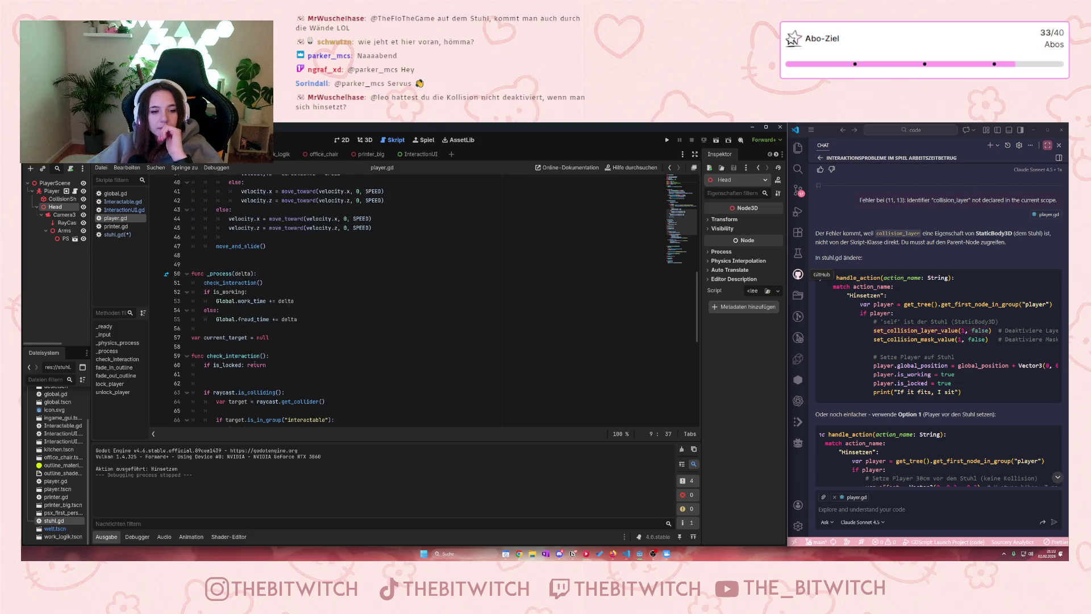
scroll(253, 364, "down", 3)
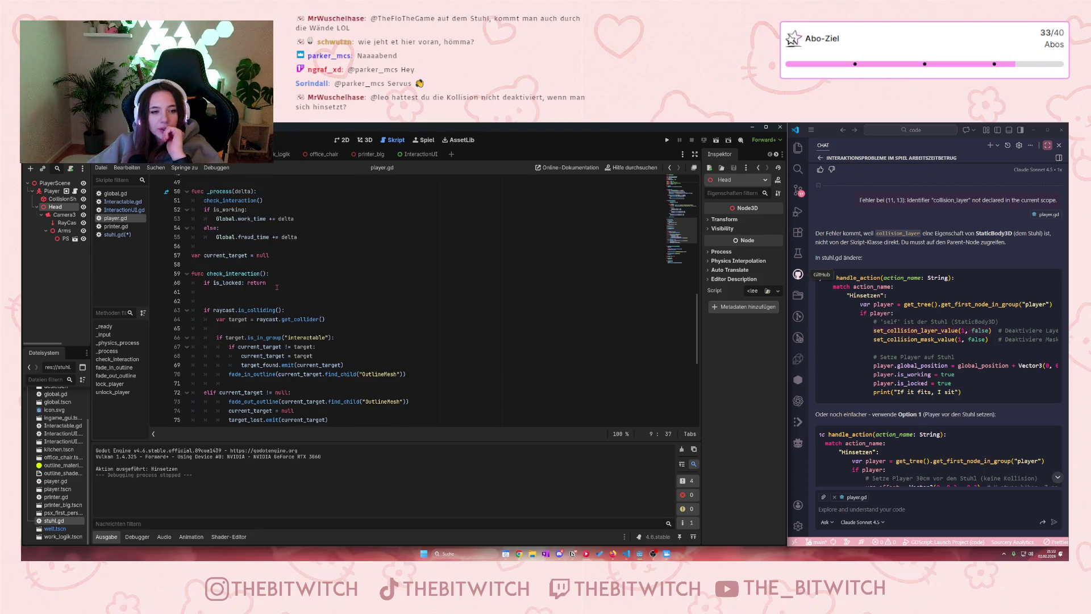
scroll(276, 287, "up", 3)
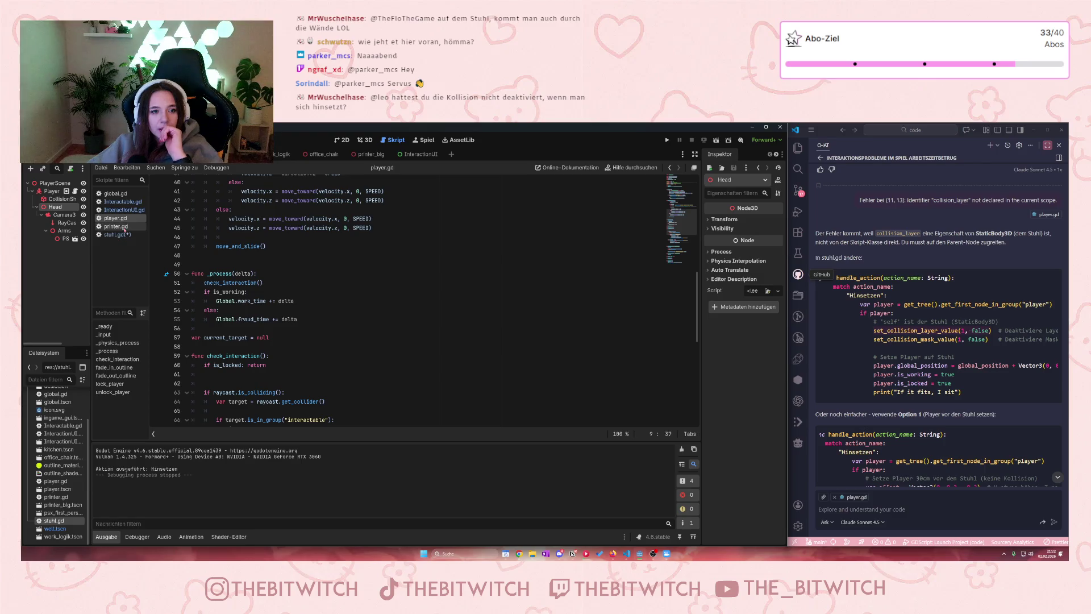
Step: Inspect _open_menu in InteractionUI.gd and review player.gd before switching to stuhl.gd
left_click(124, 209)
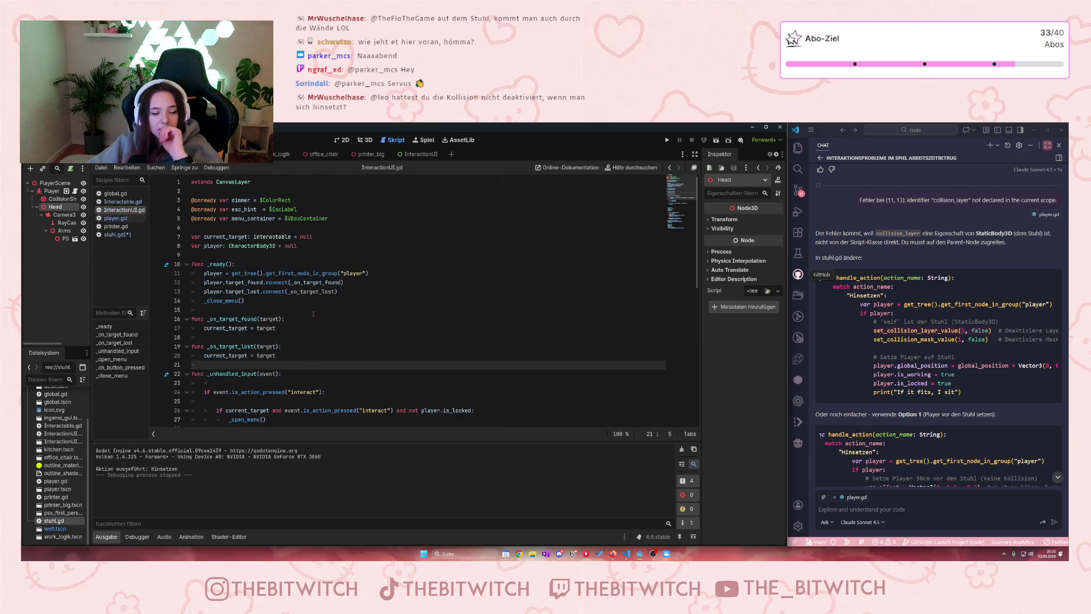
scroll(301, 313, "down", 1)
scroll(283, 317, "down", 10)
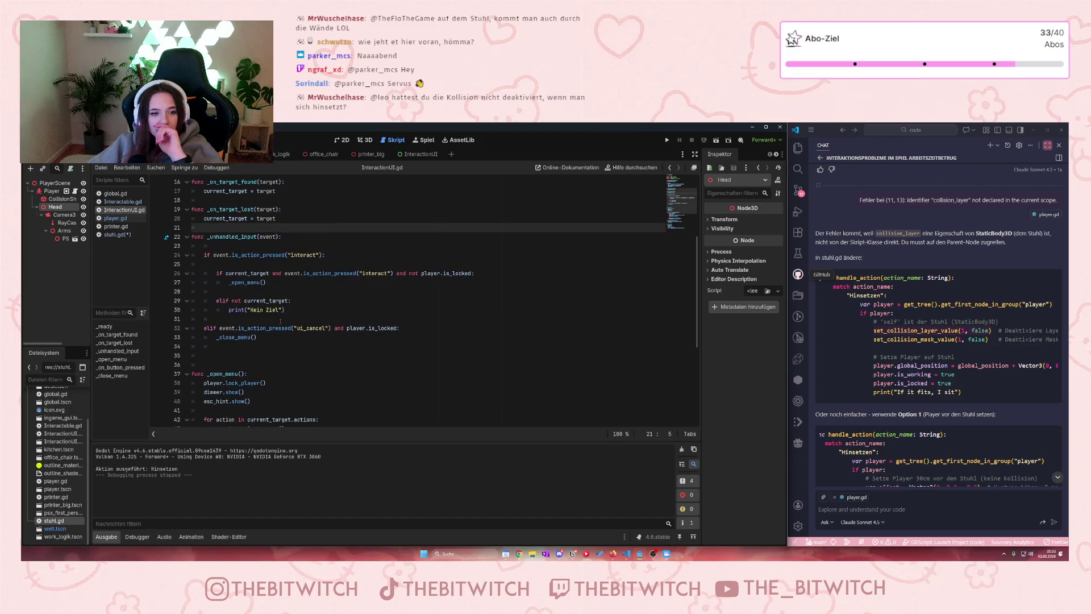
left_click(115, 217)
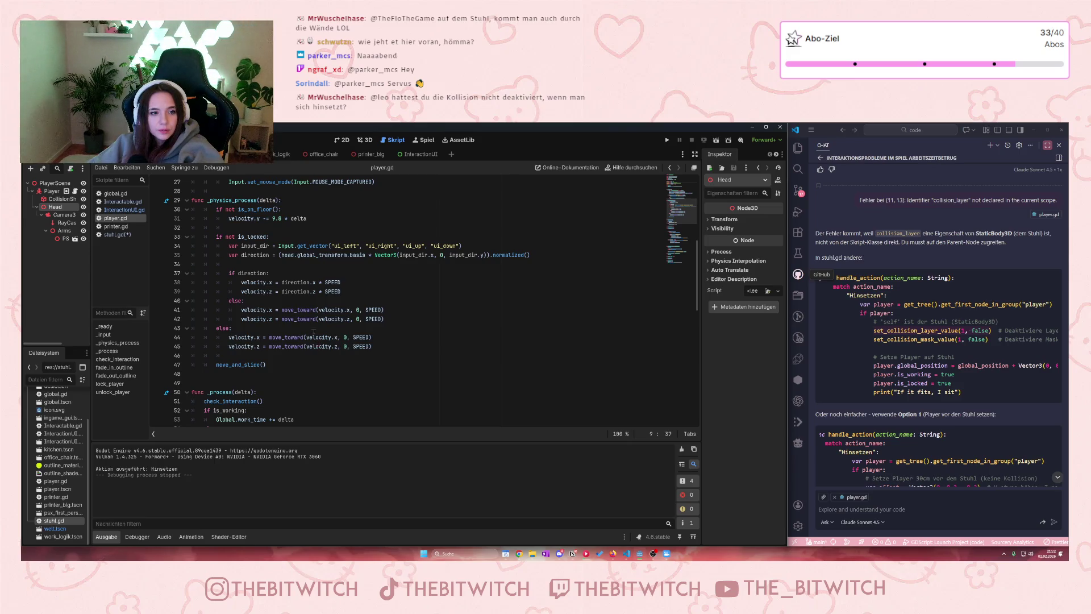
mouse_move(238, 236)
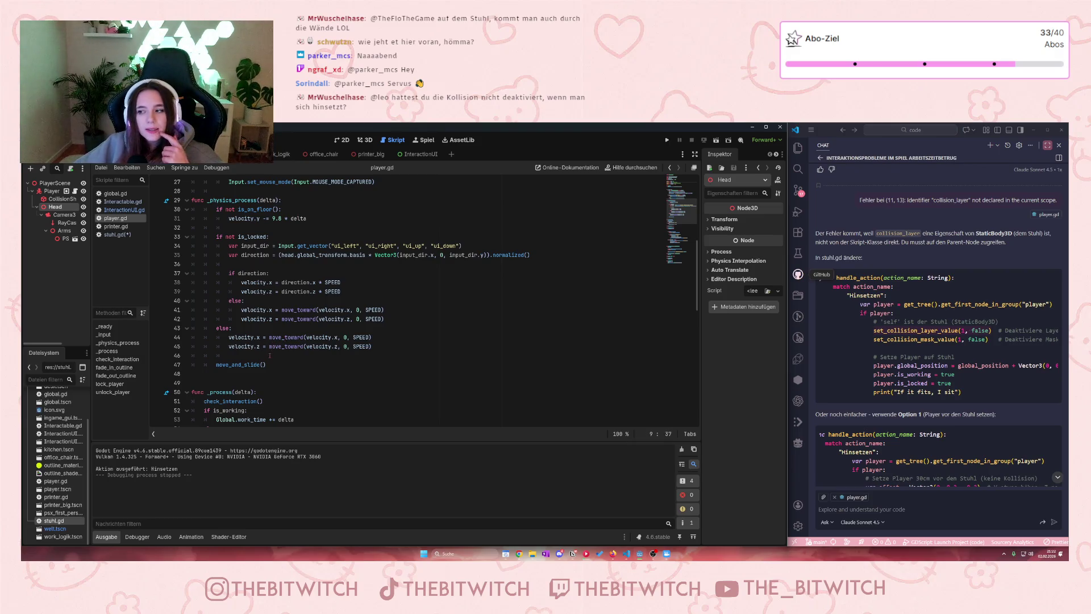
scroll(267, 355, "up", 9)
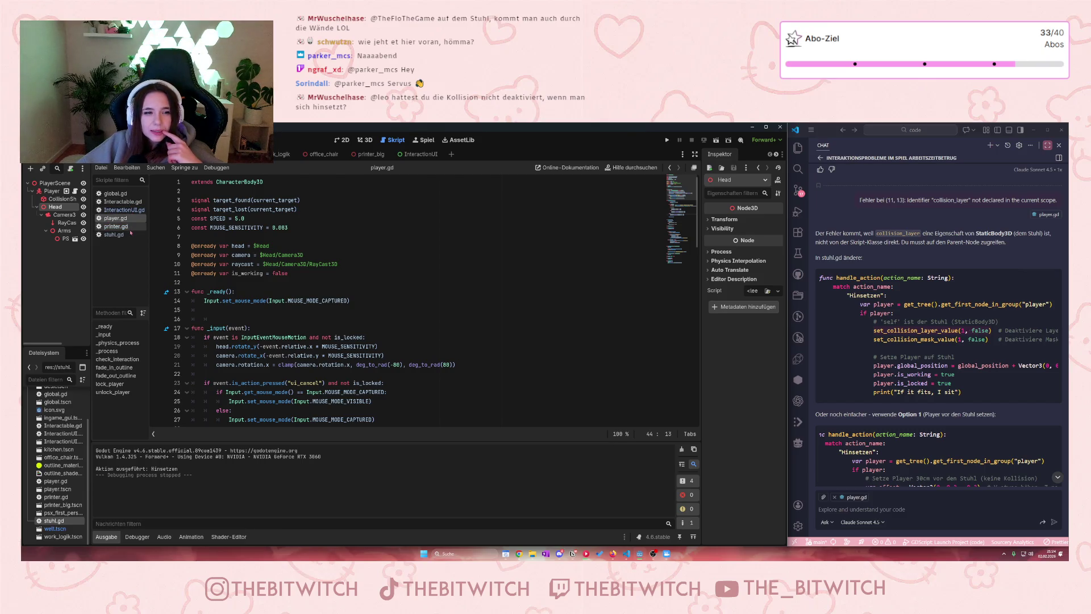
scroll(256, 275, "down", 7)
scroll(256, 275, "down", 17)
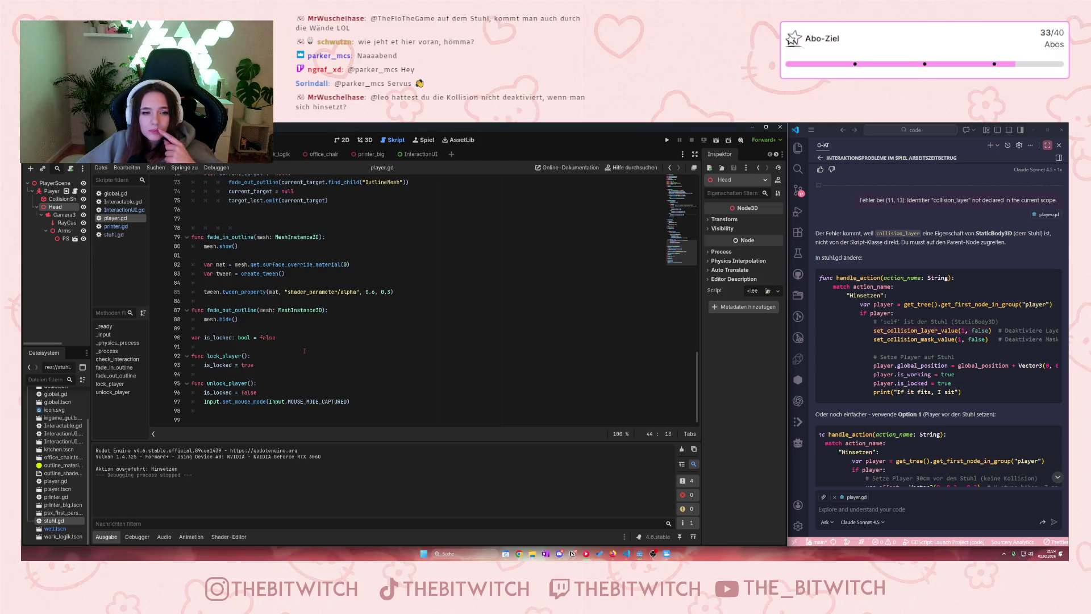
scroll(305, 351, "up", 7)
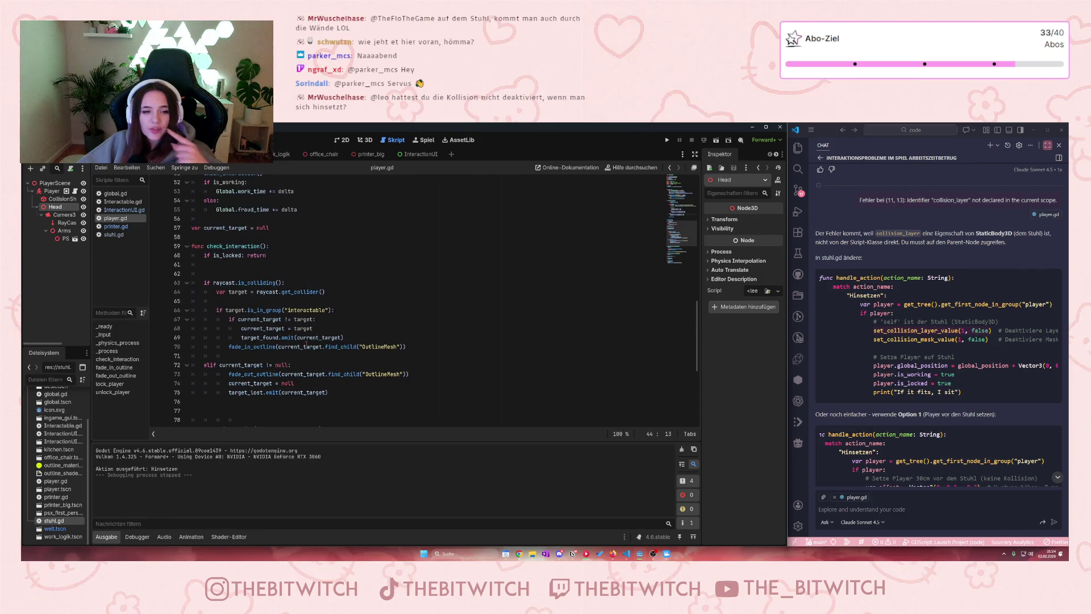
left_click(114, 234)
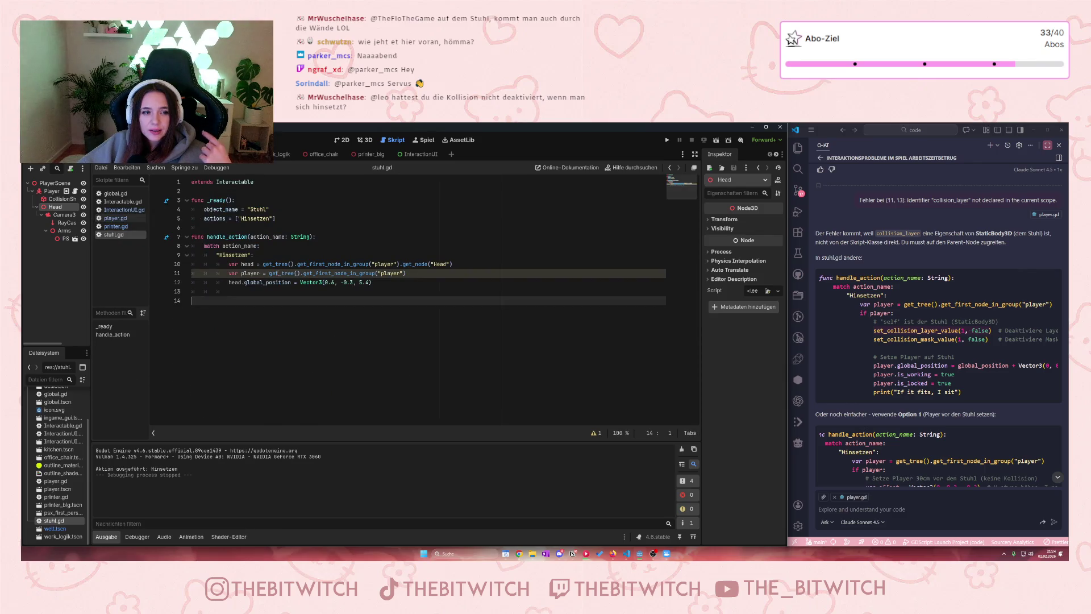
left_click(256, 283)
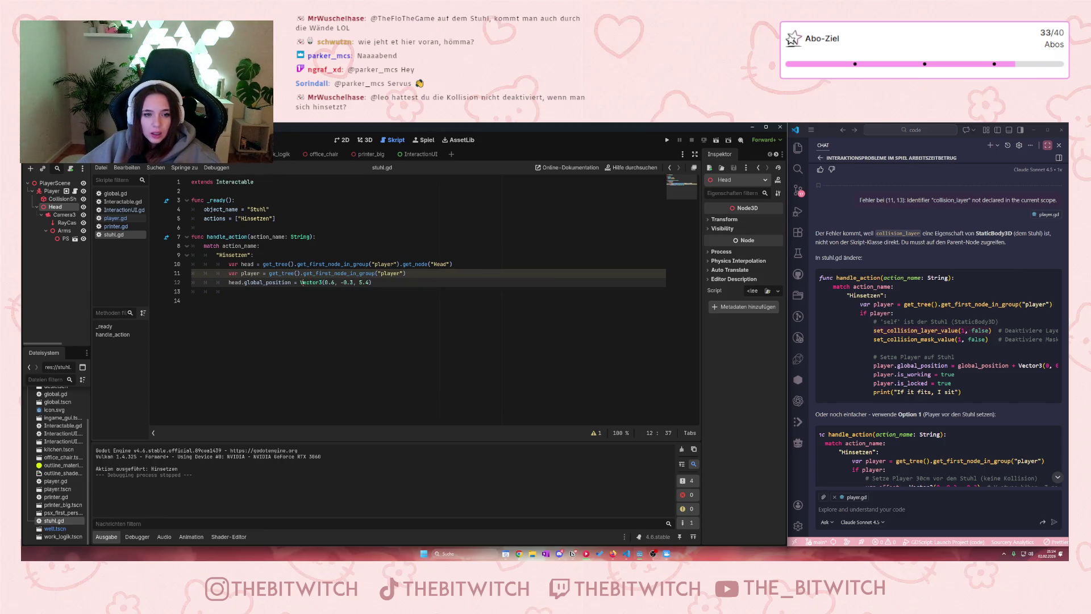
left_click(297, 282)
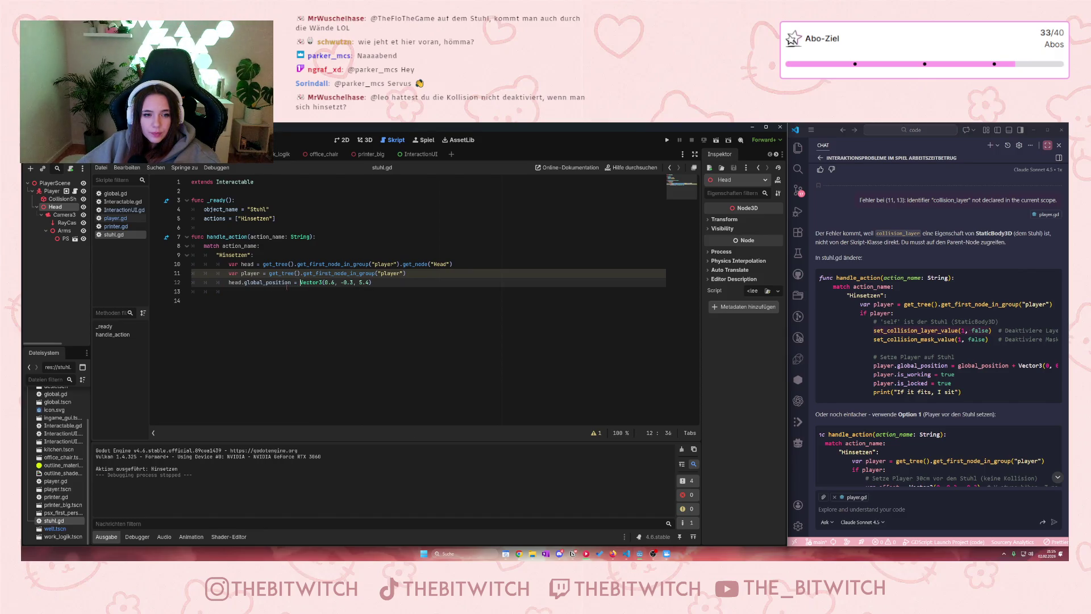
Step: Add `var before_position = null` on a new line below extends Interactable
left_click(296, 191)
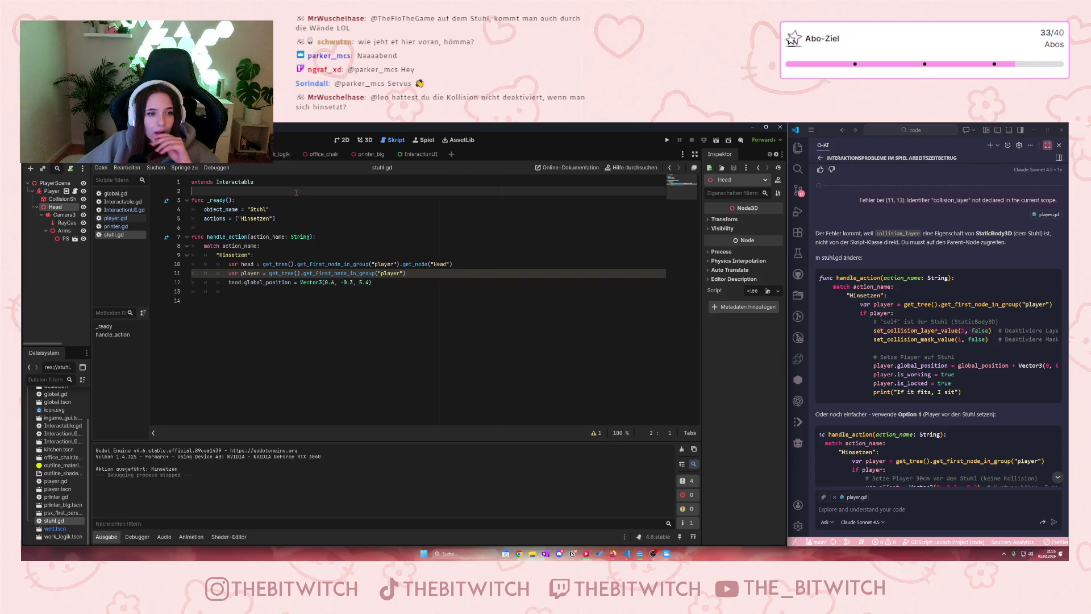
key("Return")
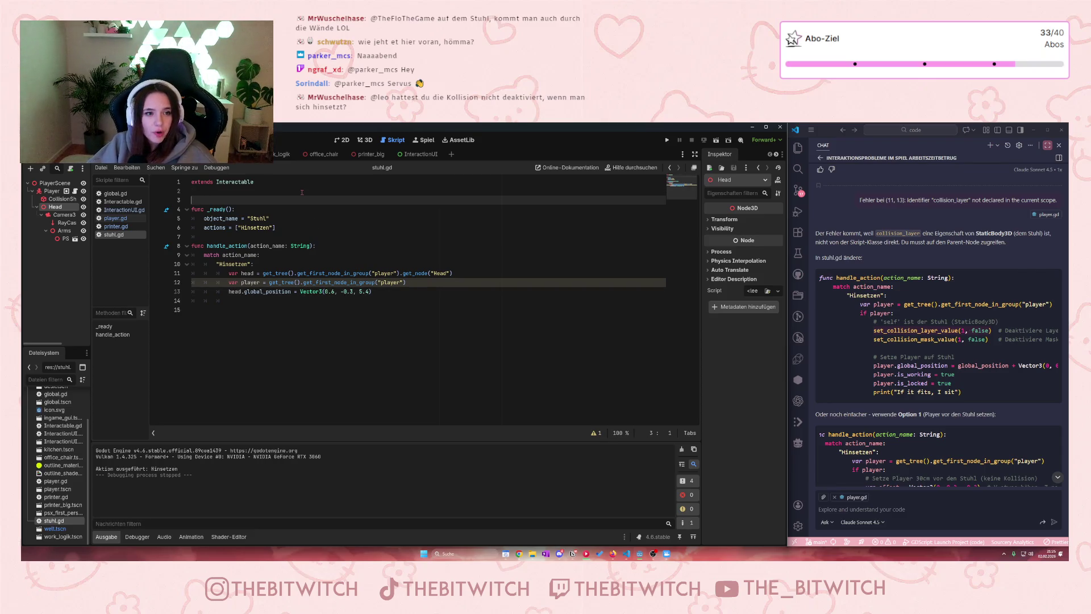
type("var ")
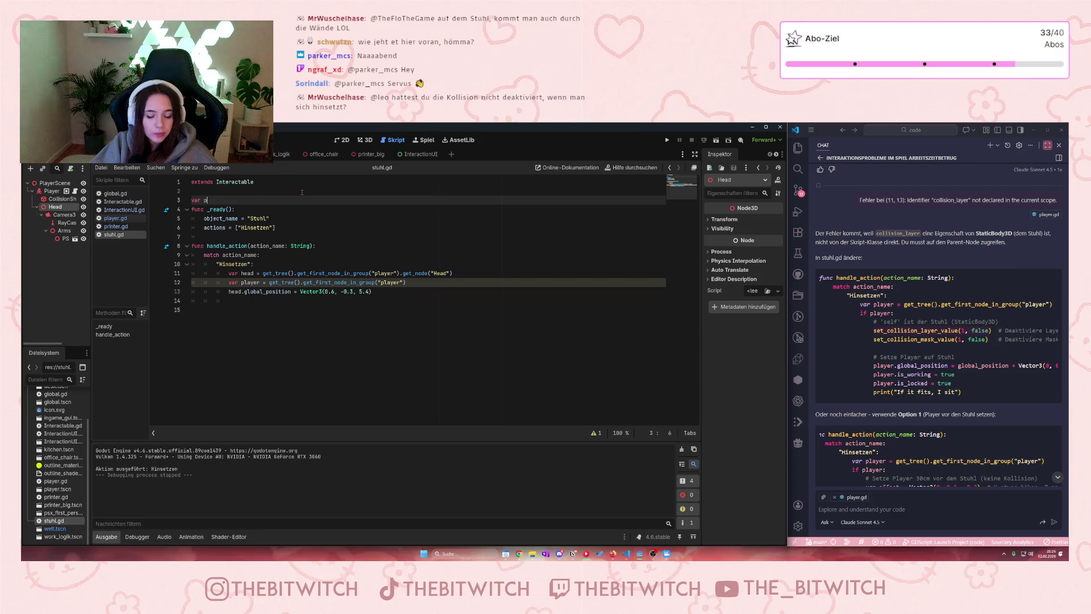
type("positio")
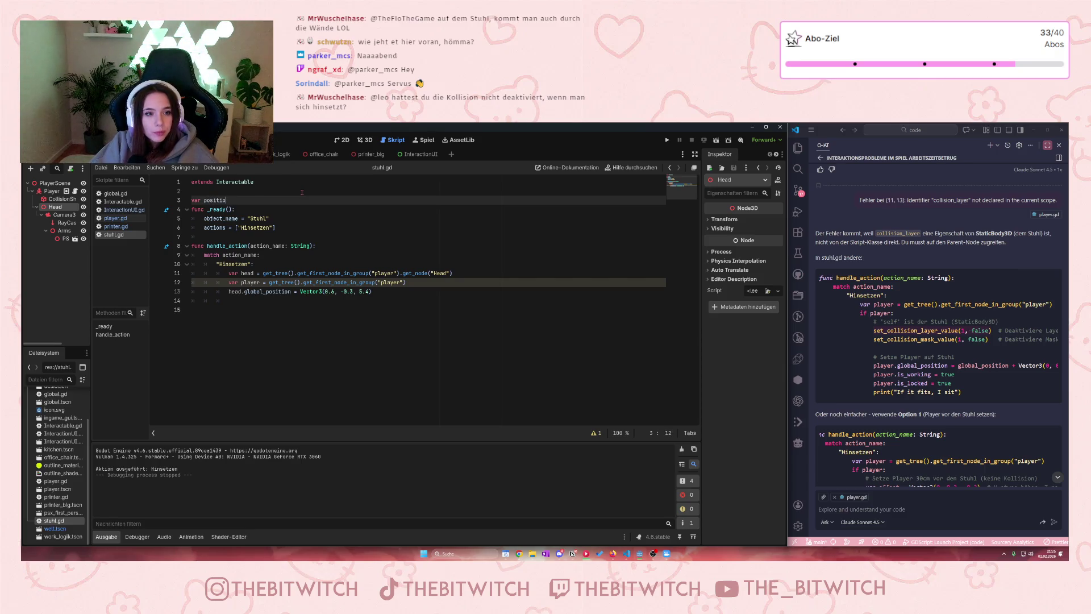
key("BackSpace")
key("BackSpace")
key("BackSpace")
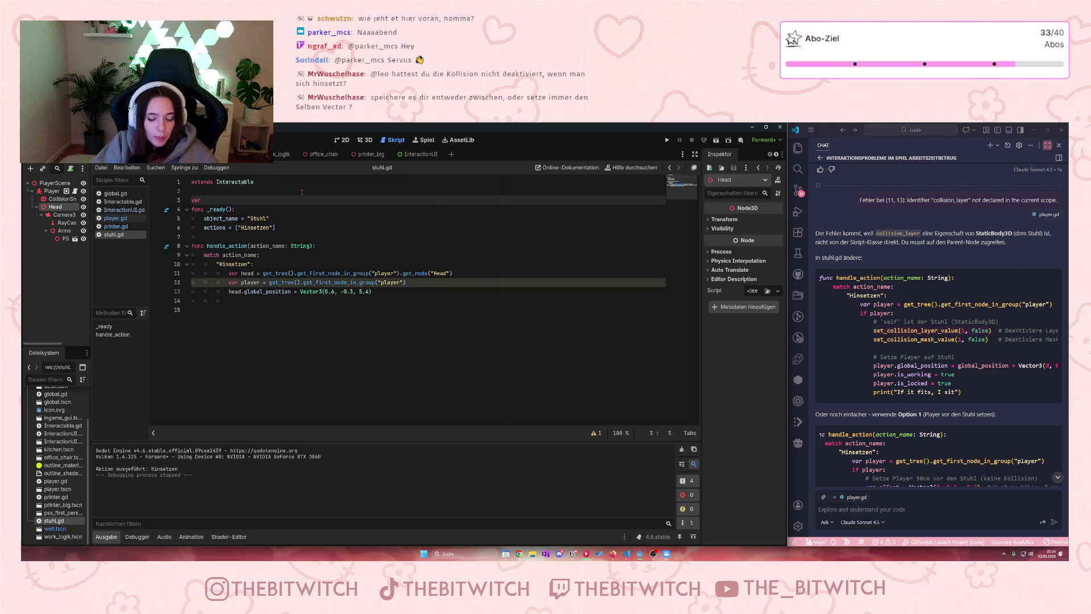
type("before_posi")
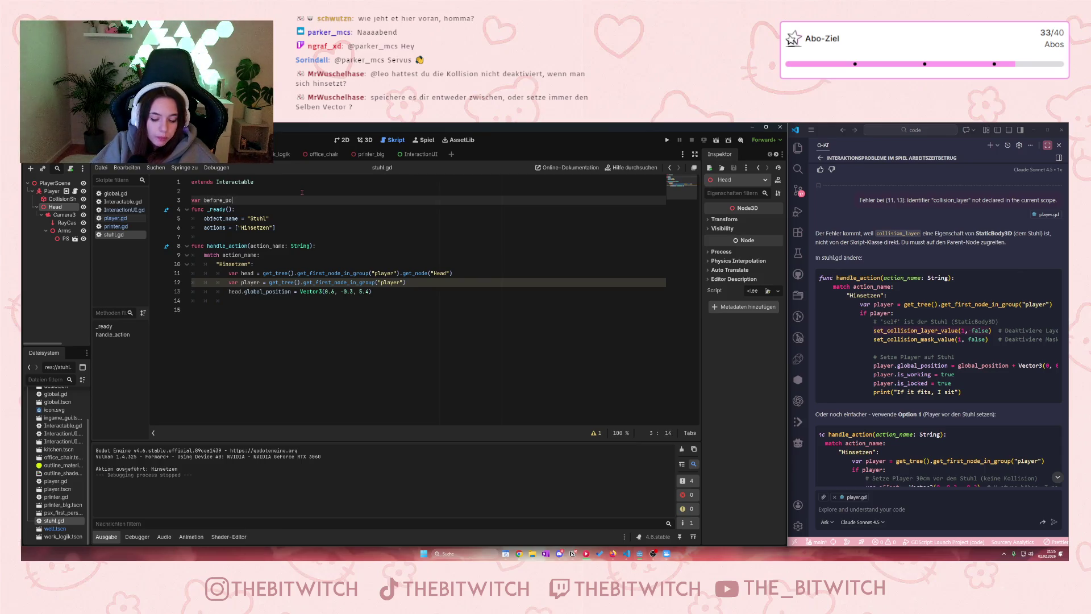
type("tion")
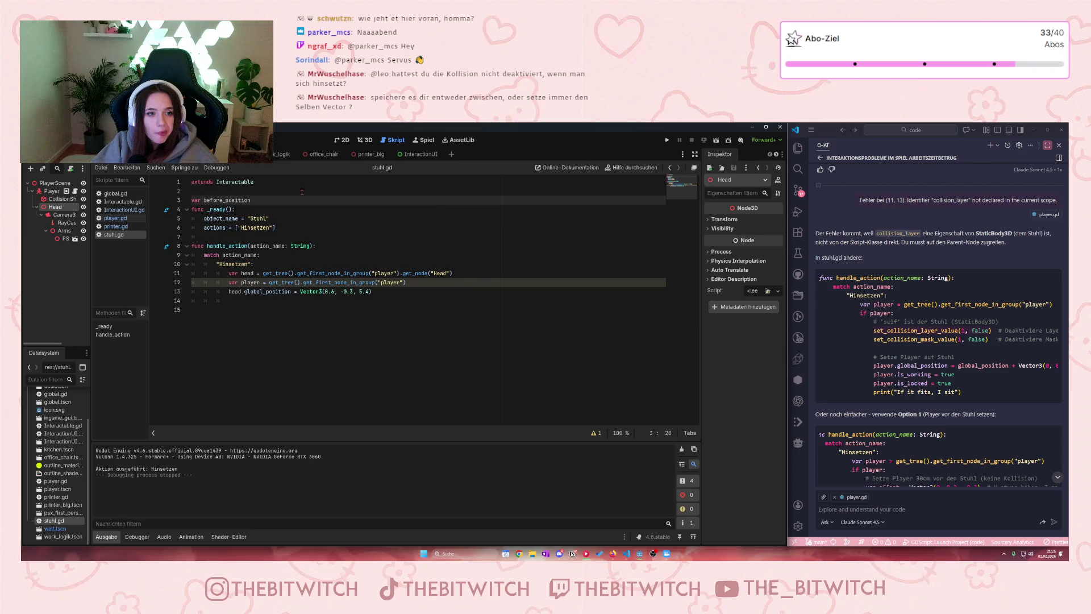
type(" = ")
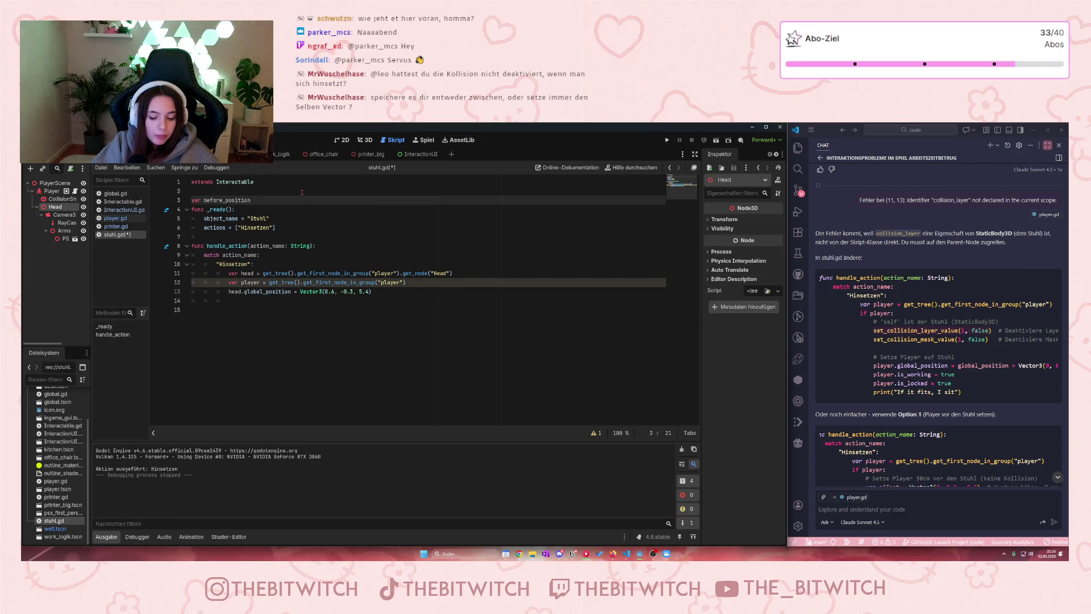
type("null")
key("Return")
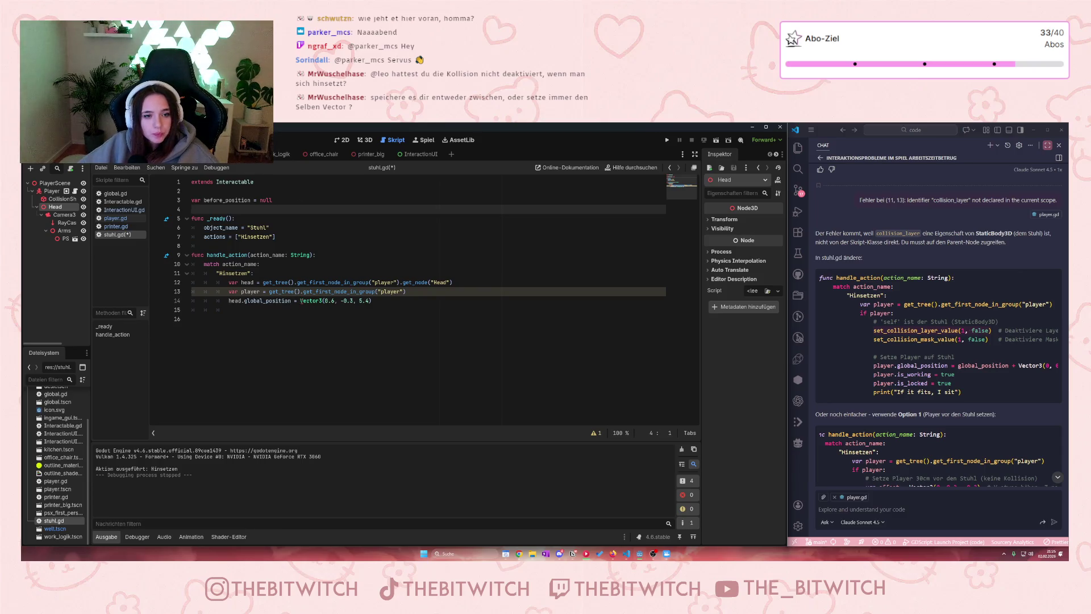
left_click(300, 301)
Step: Assign head.global_position = before_position, move the Vector3(0.6, -0.3, 5.4) assignment to line 15, and save
key("Return")
left_click(321, 301)
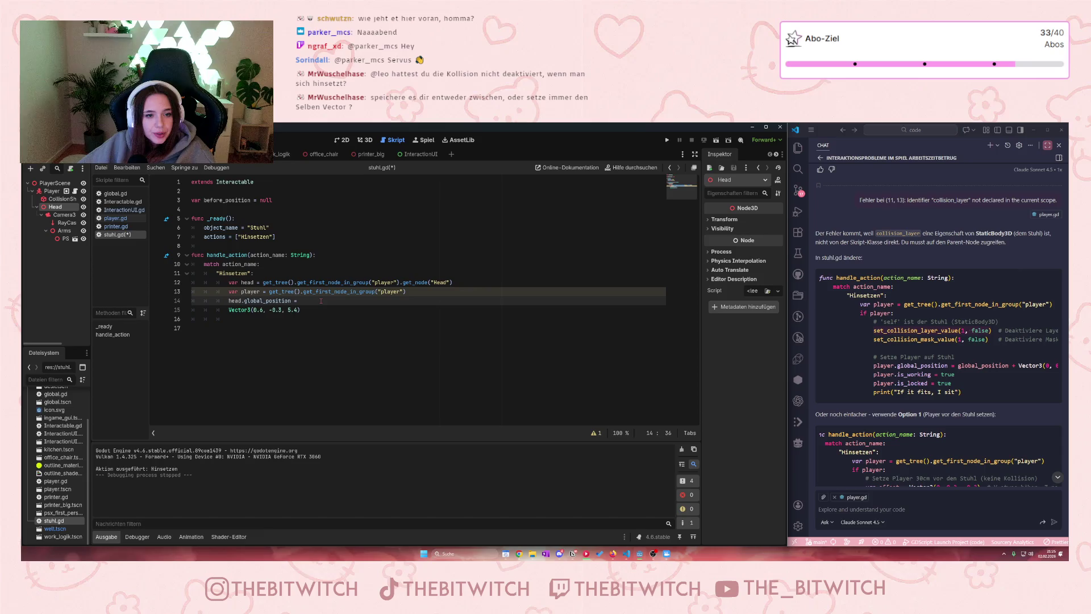
type("before")
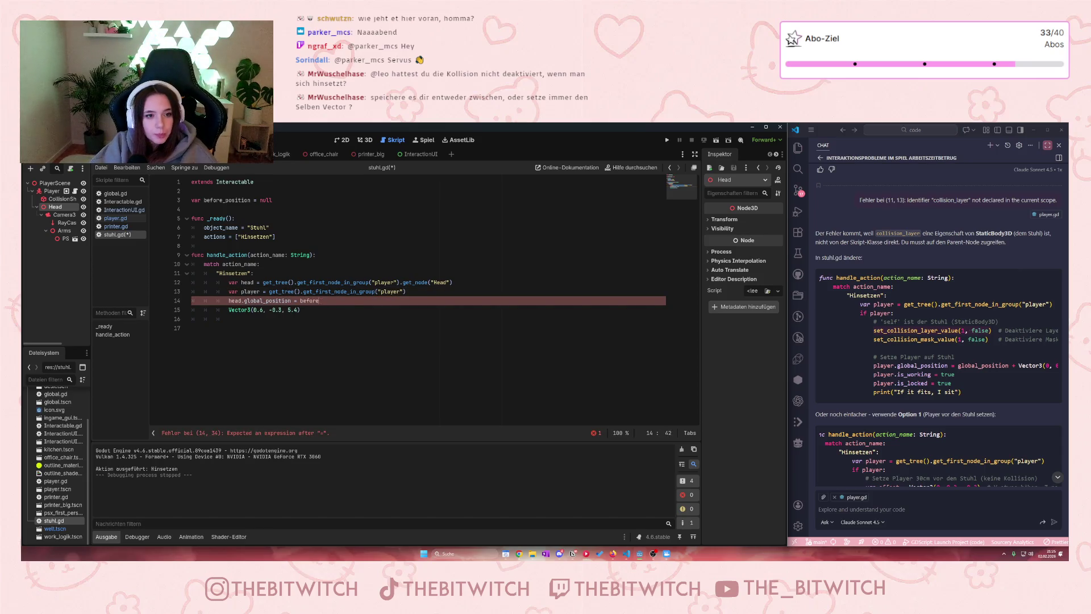
type("_position")
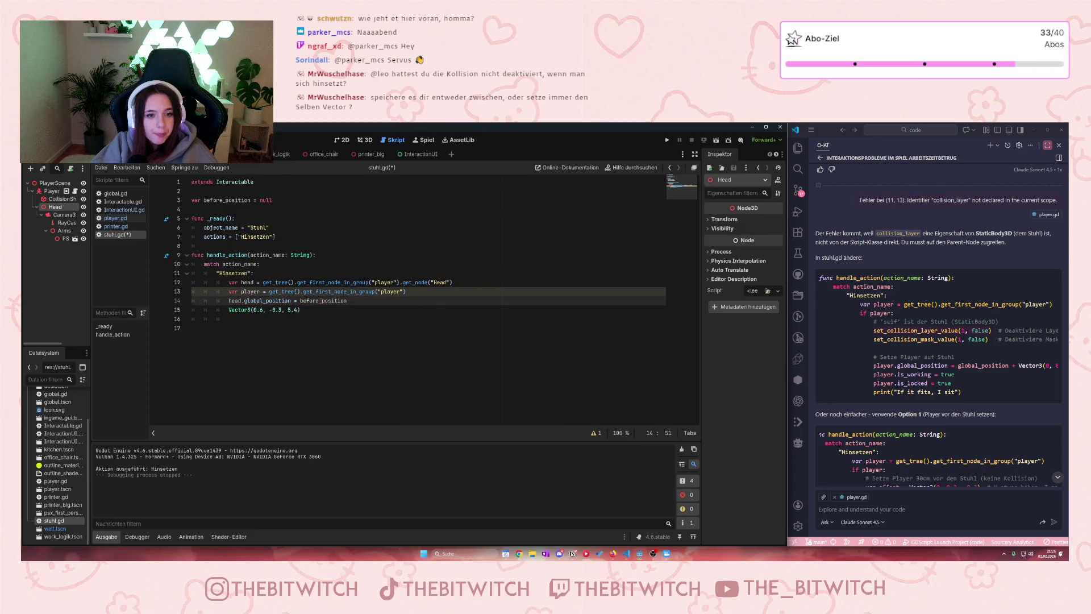
left_click(229, 310)
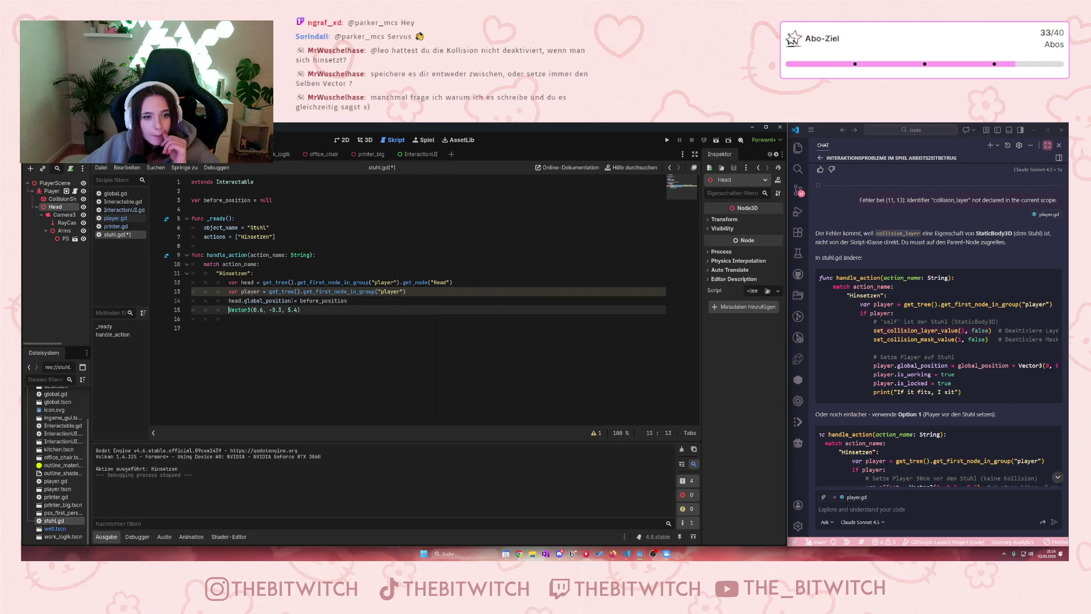
left_click_drag(291, 301, 225, 306)
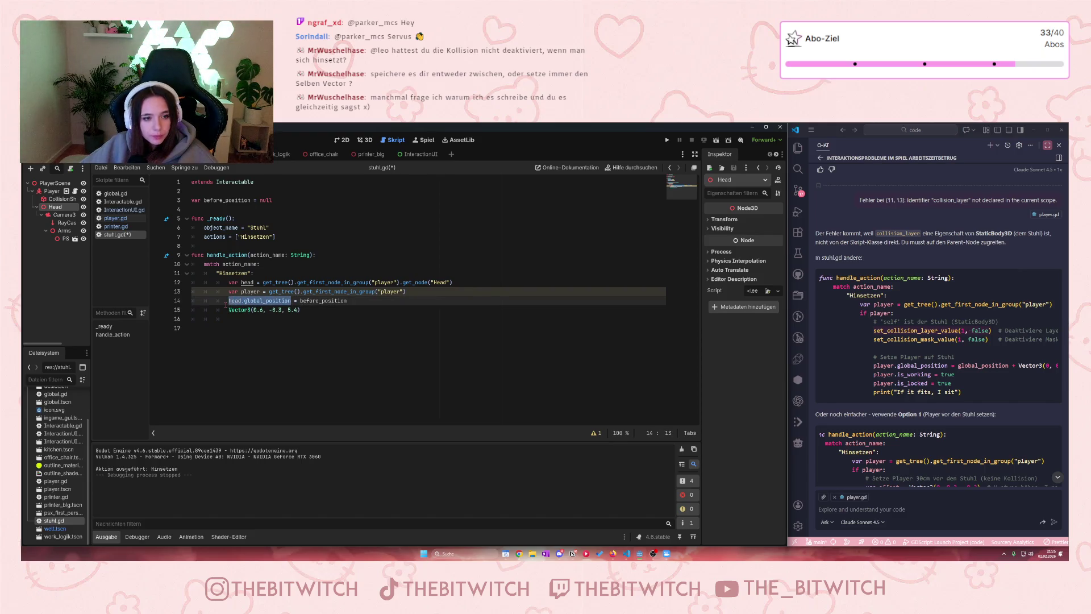
key("ctrl+c")
left_click(228, 310)
key("ctrl+v")
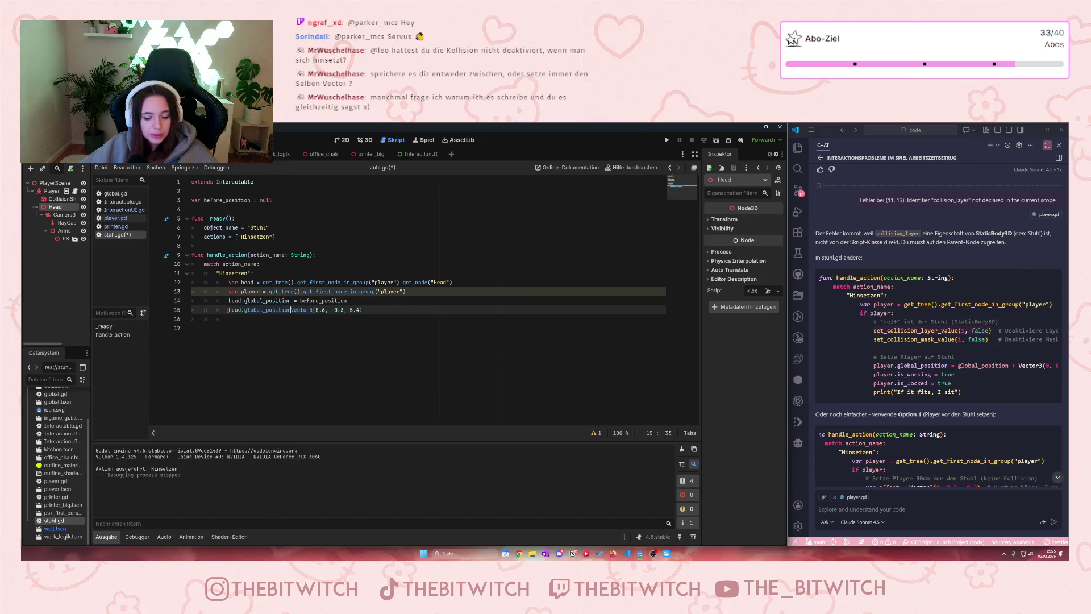
type("=")
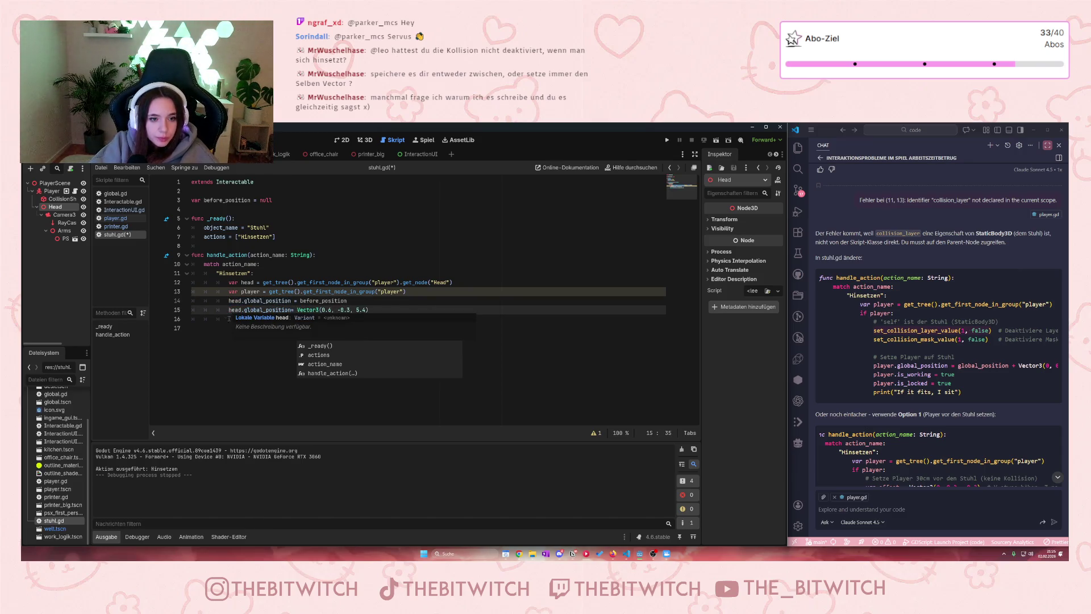
left_click(291, 310)
left_click(338, 360)
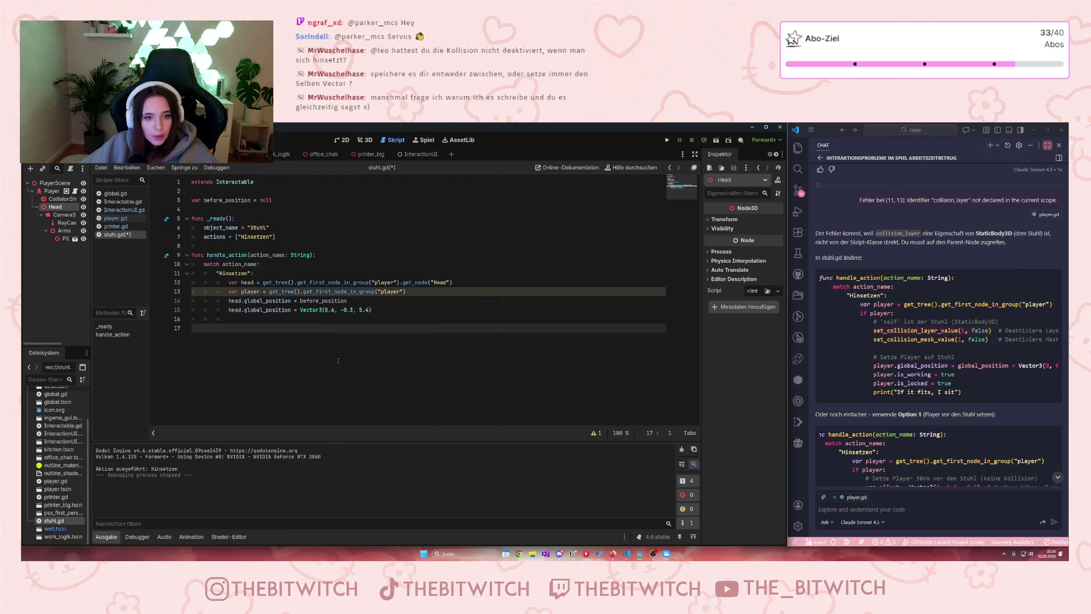
key("ctrl+s")
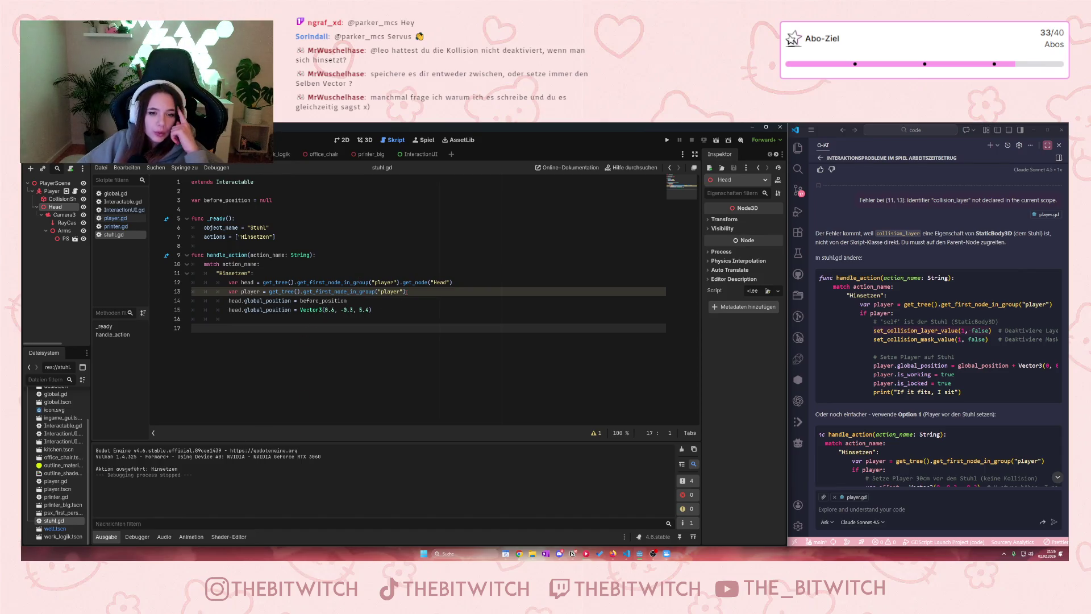
Step: Paste player.is_locked = true from the chat into line 16, save, and run the game
left_click(247, 318)
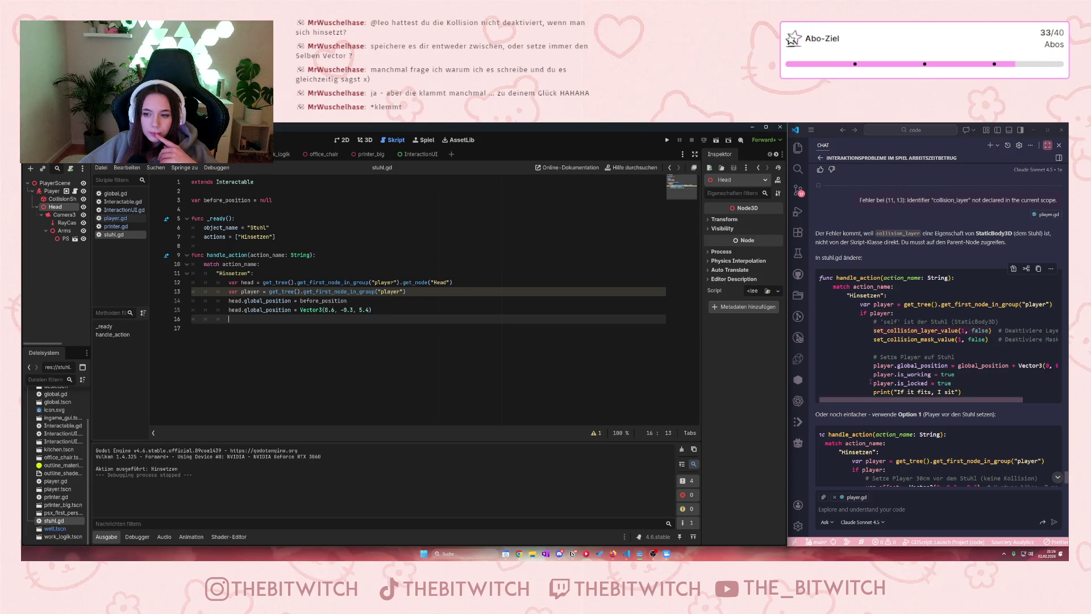
left_click_drag(874, 383, 955, 384)
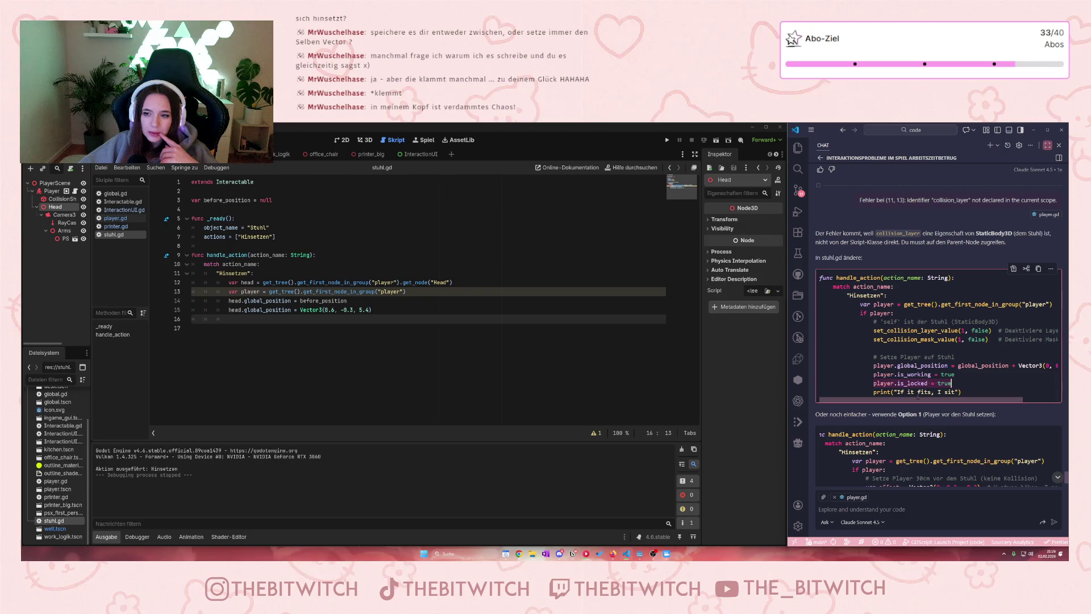
left_click(267, 320)
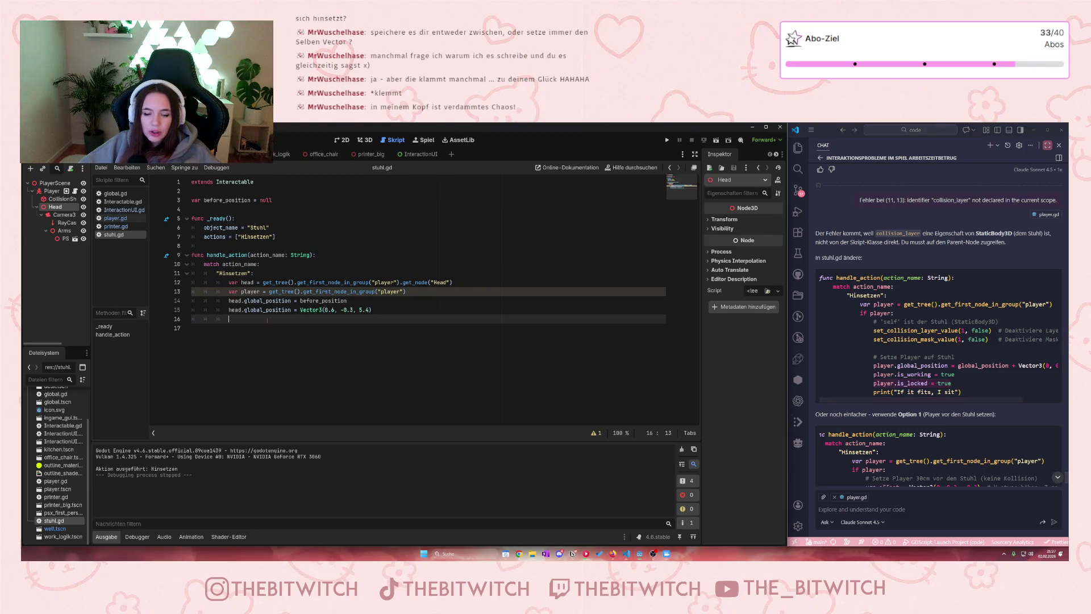
key("ctrl+v")
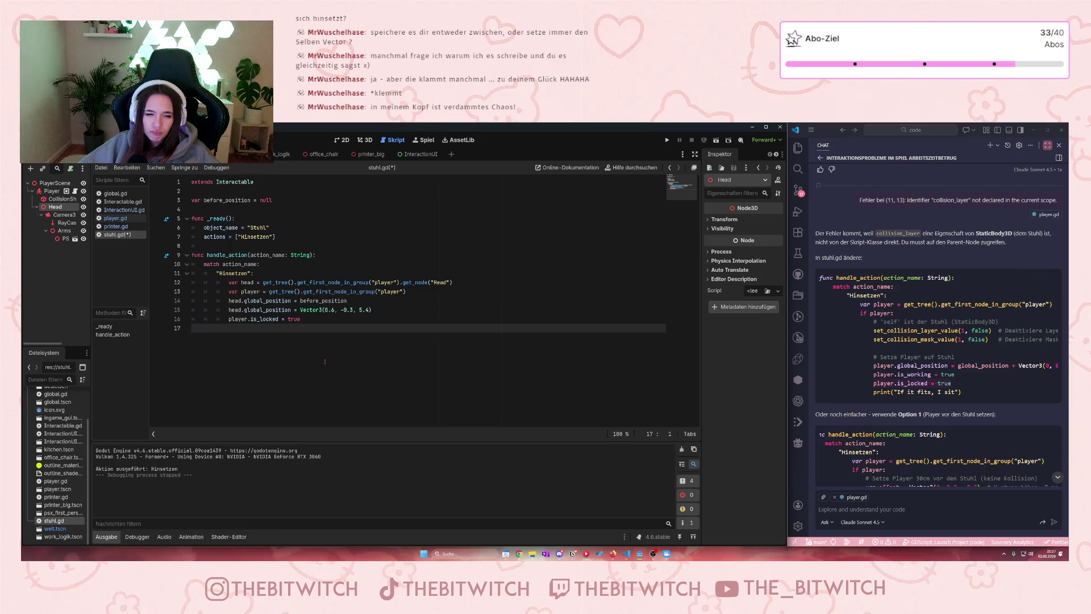
key("ctrl+s")
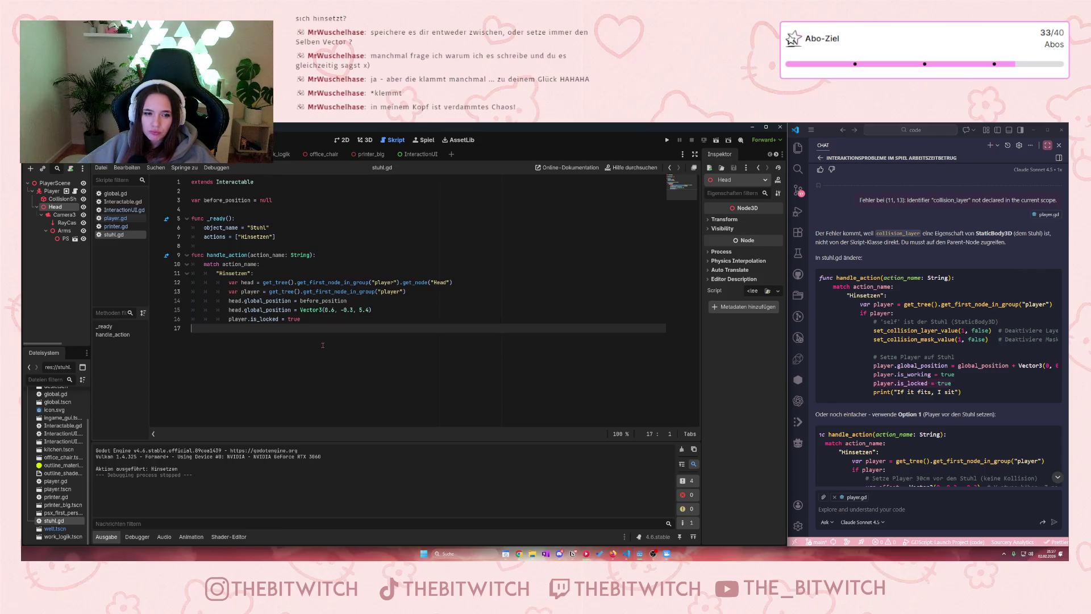
left_click(668, 141)
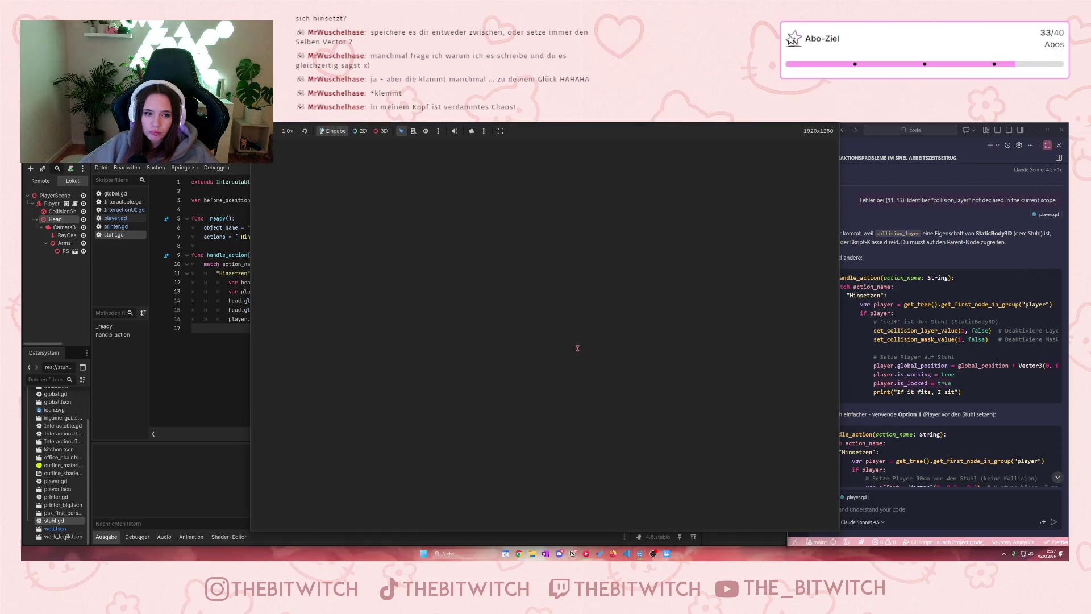
Step: Walk to the chair and choose Hinsetzen, then stop the game and view the Fehler error list
key("w")
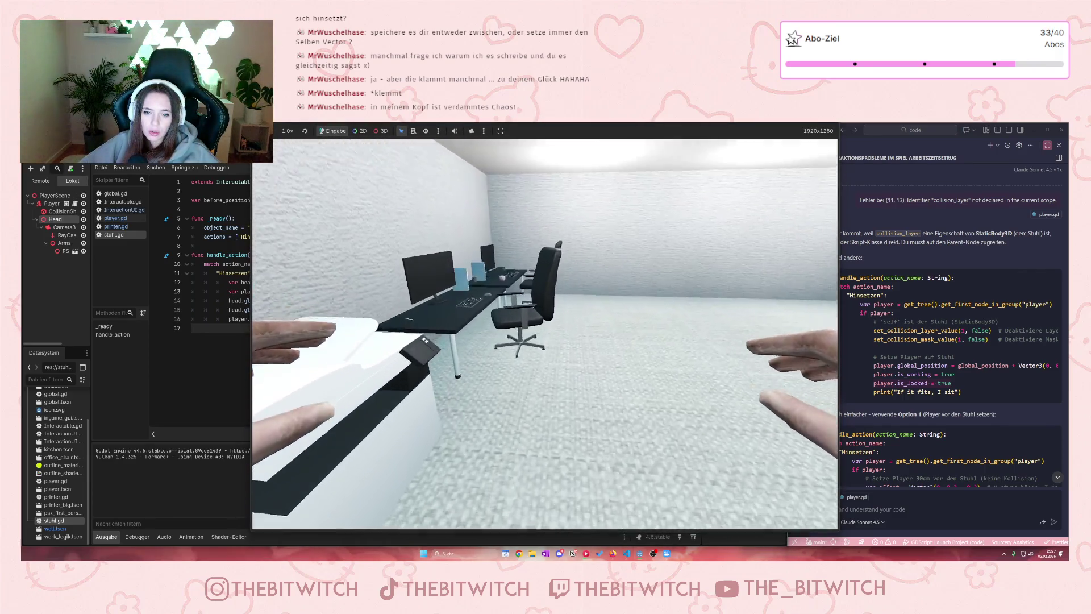
key("e")
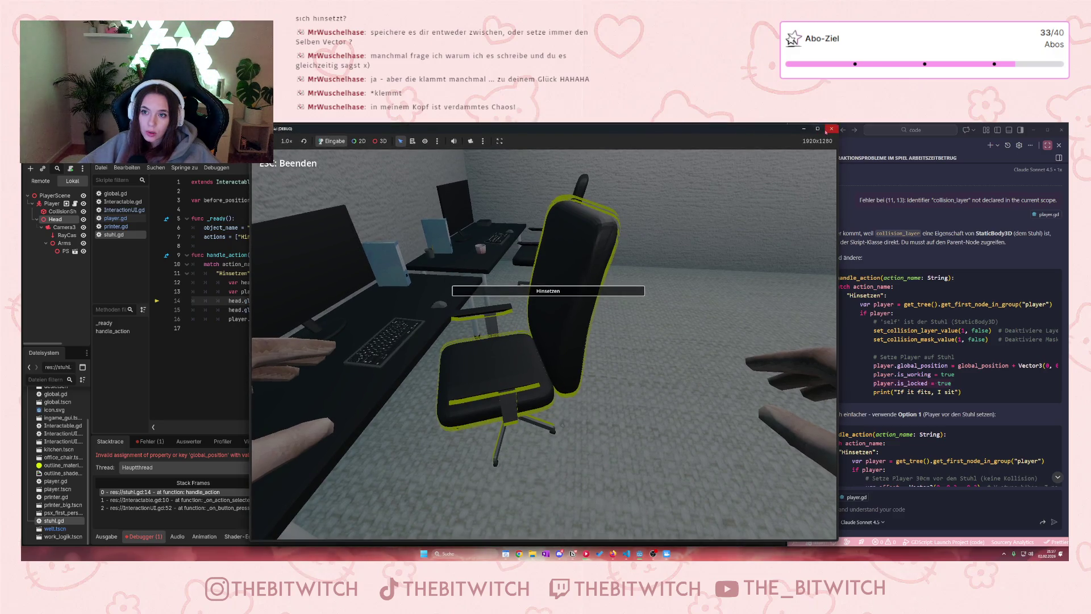
left_click(832, 129)
left_click(149, 442)
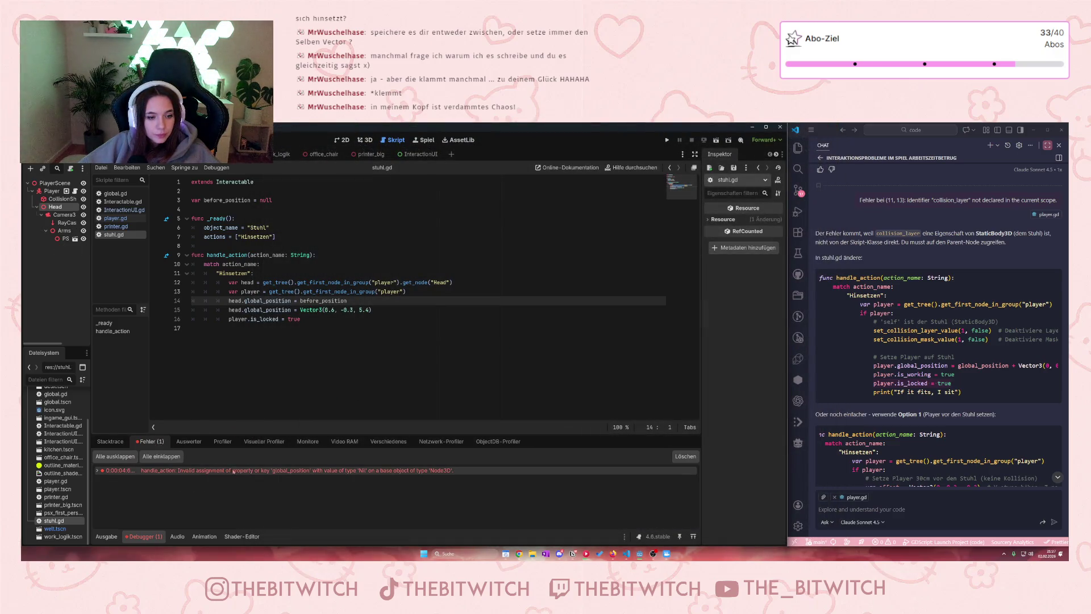
Step: Rewrite line 14 of stuhl.gd as 'before_position = head.global_position', drop the stray space, and save
left_click(413, 471)
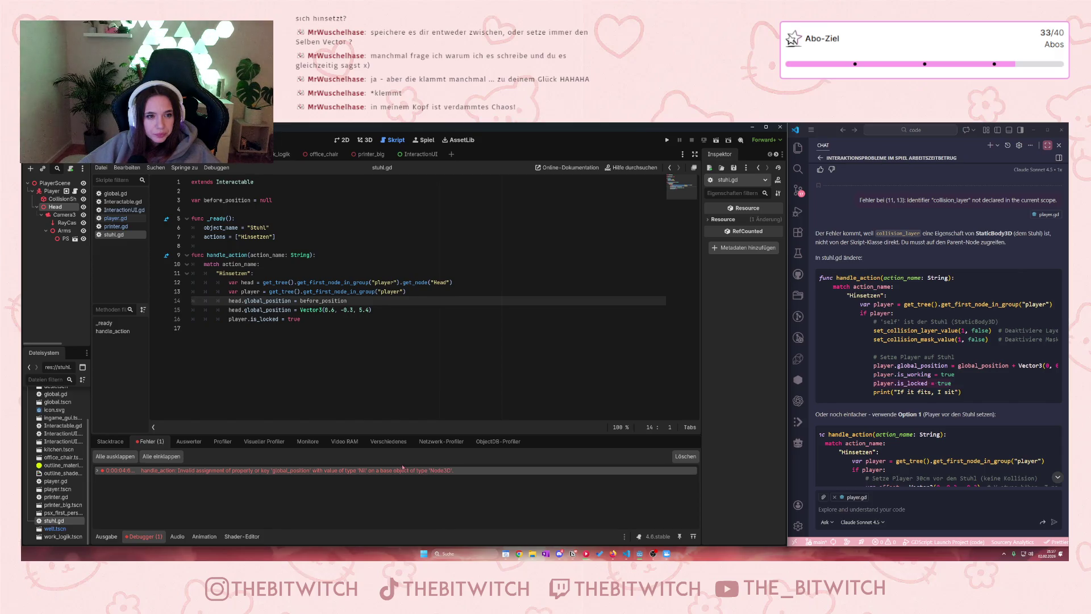
left_click_drag(297, 301, 228, 301)
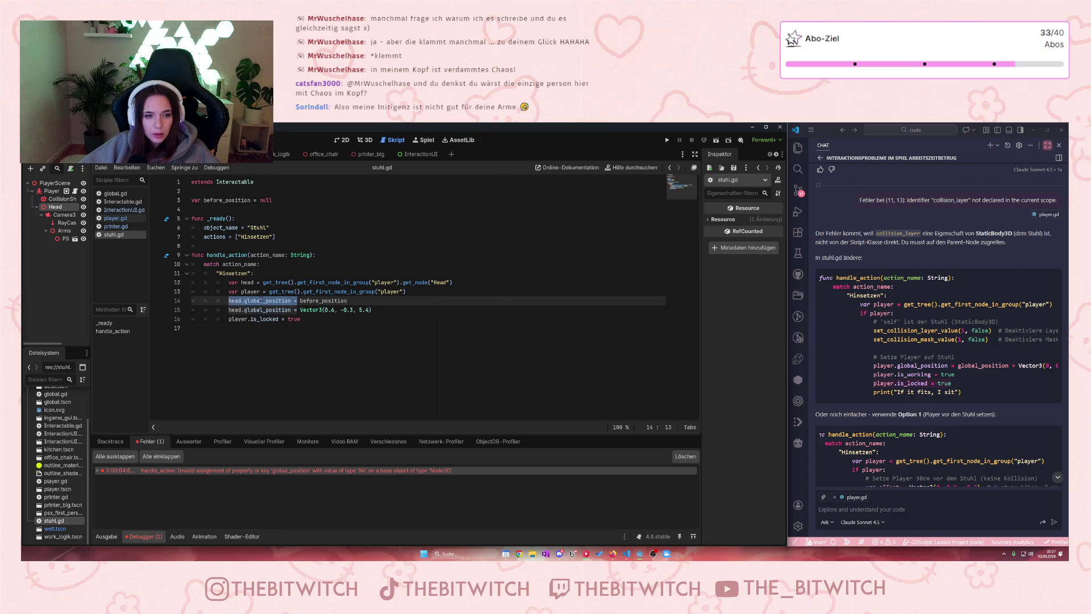
left_click(291, 301)
key("shift+Left")
key("shift+Left")
key("shift+Left")
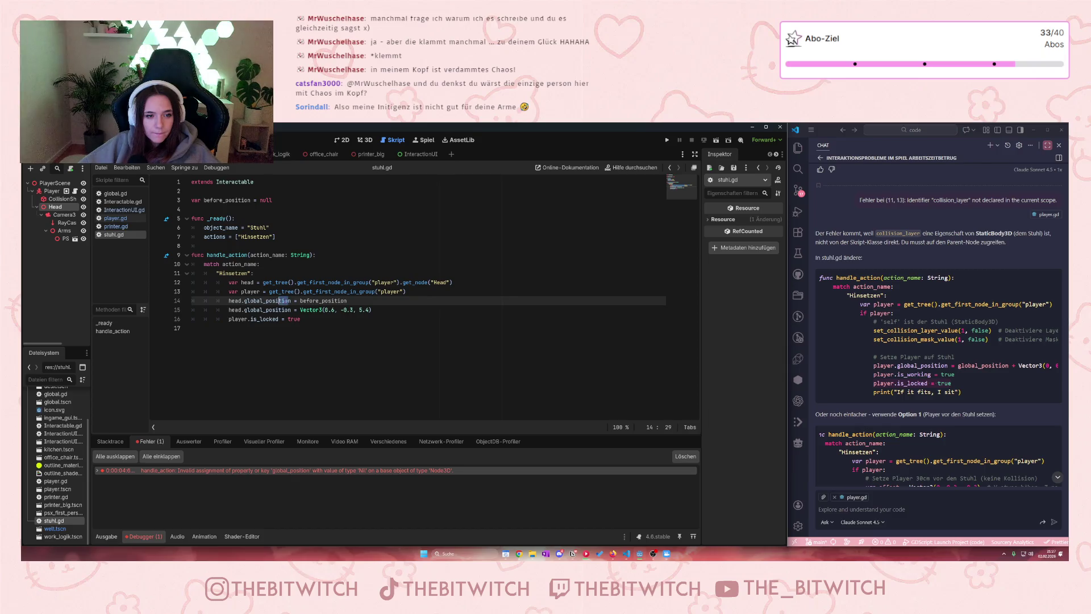
left_click_drag(291, 301, 229, 301)
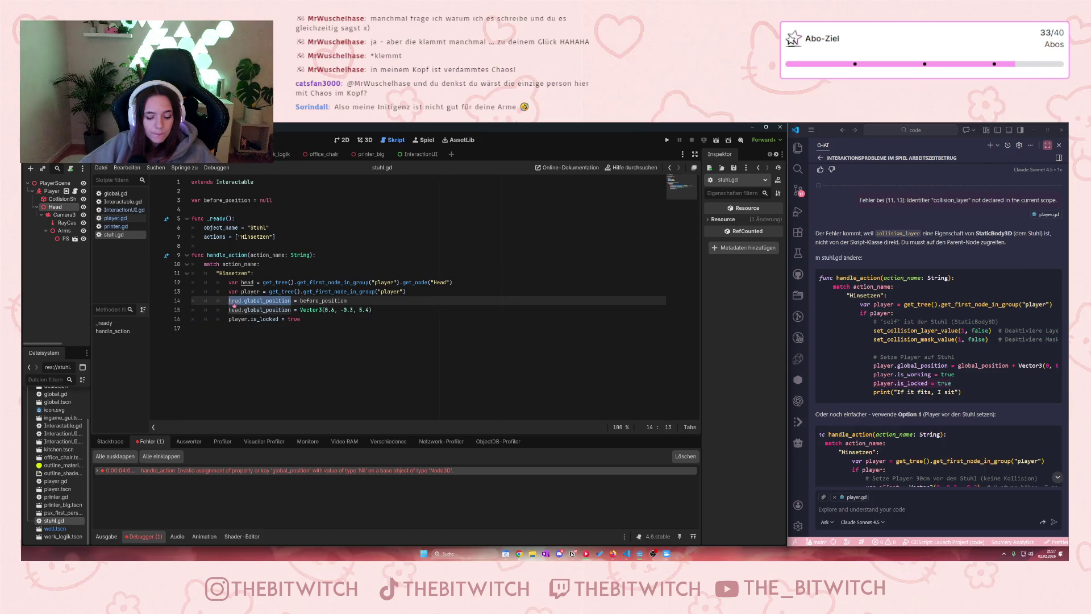
key("BackSpace")
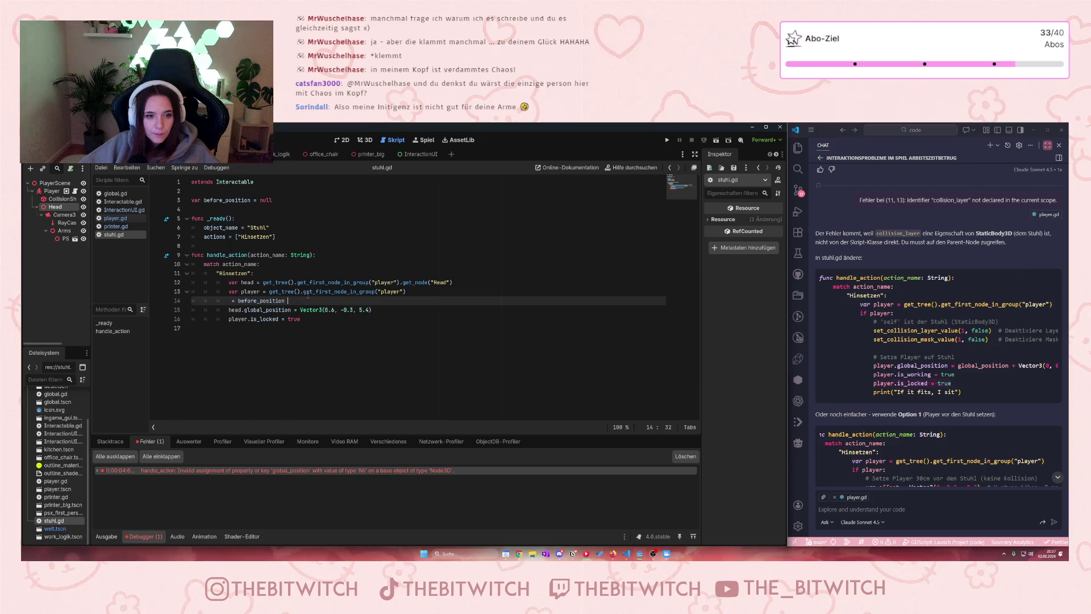
type("=head.global_position")
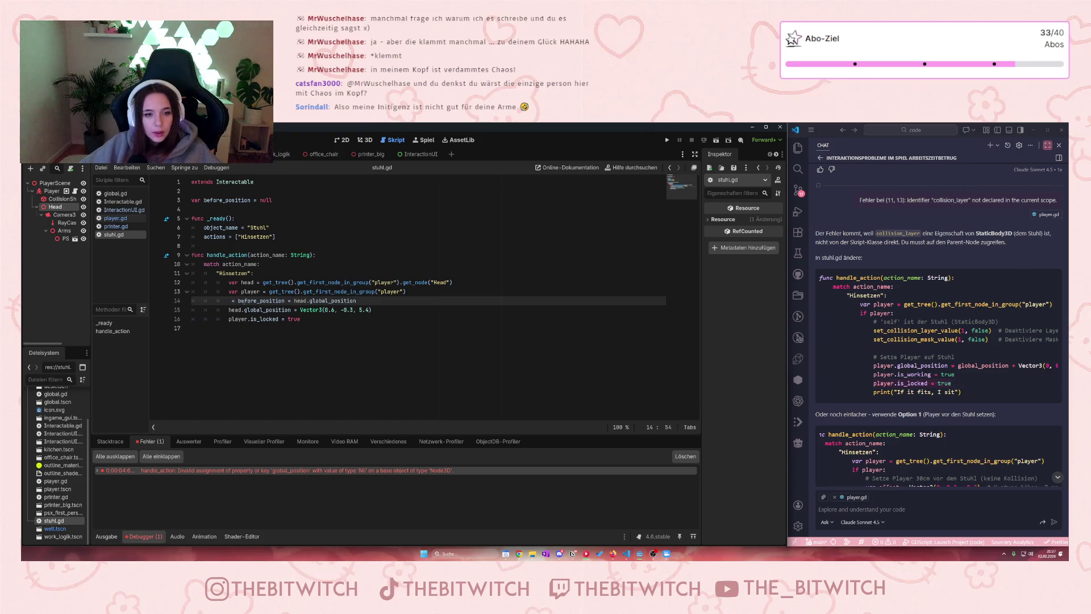
left_click(234, 301)
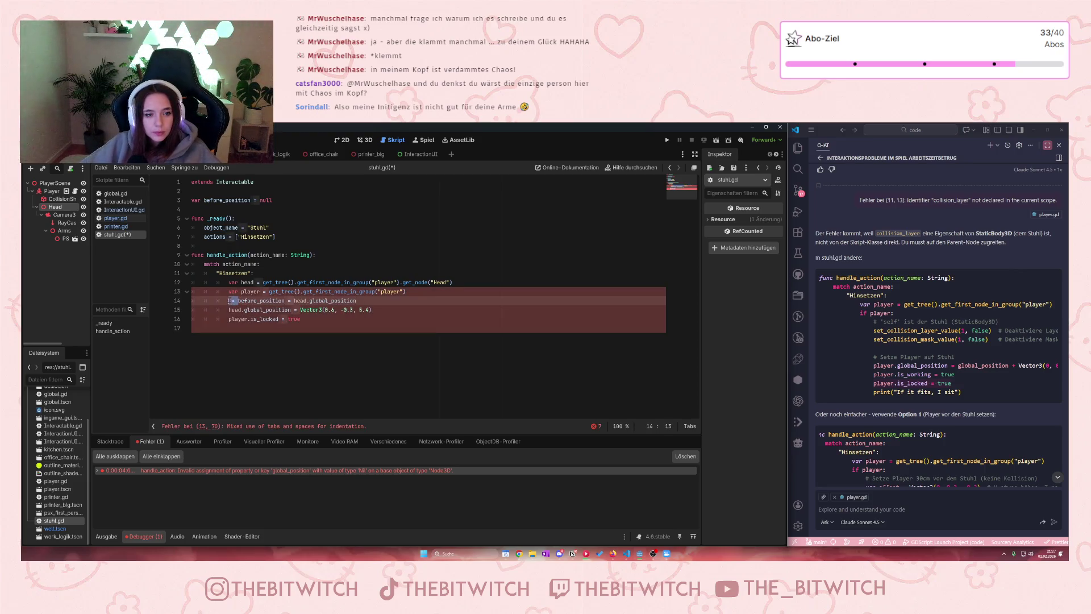
key("BackSpace")
left_click(294, 347)
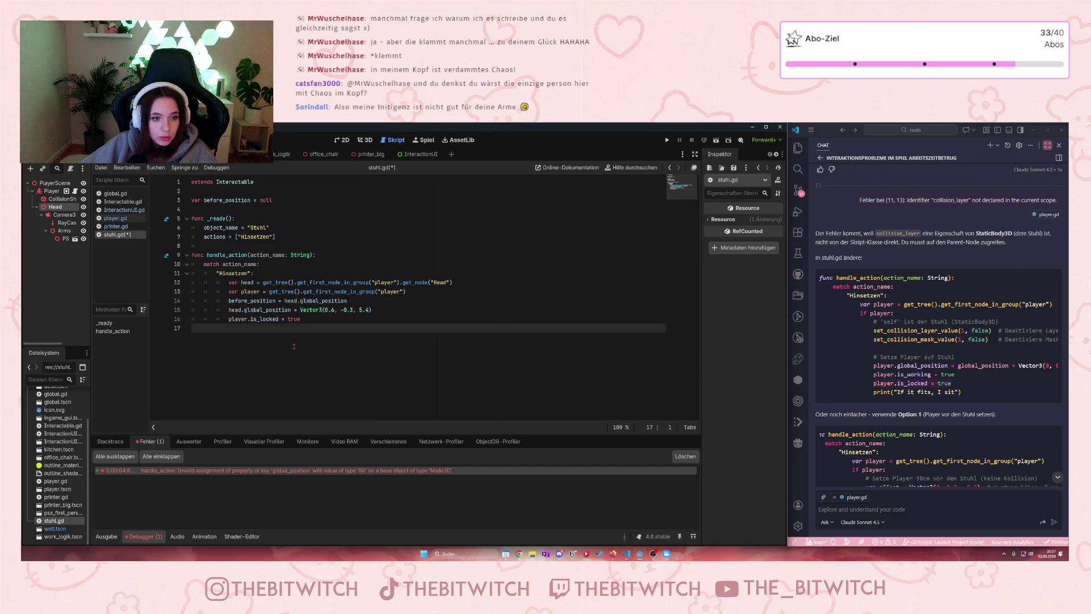
key("ctrl+s")
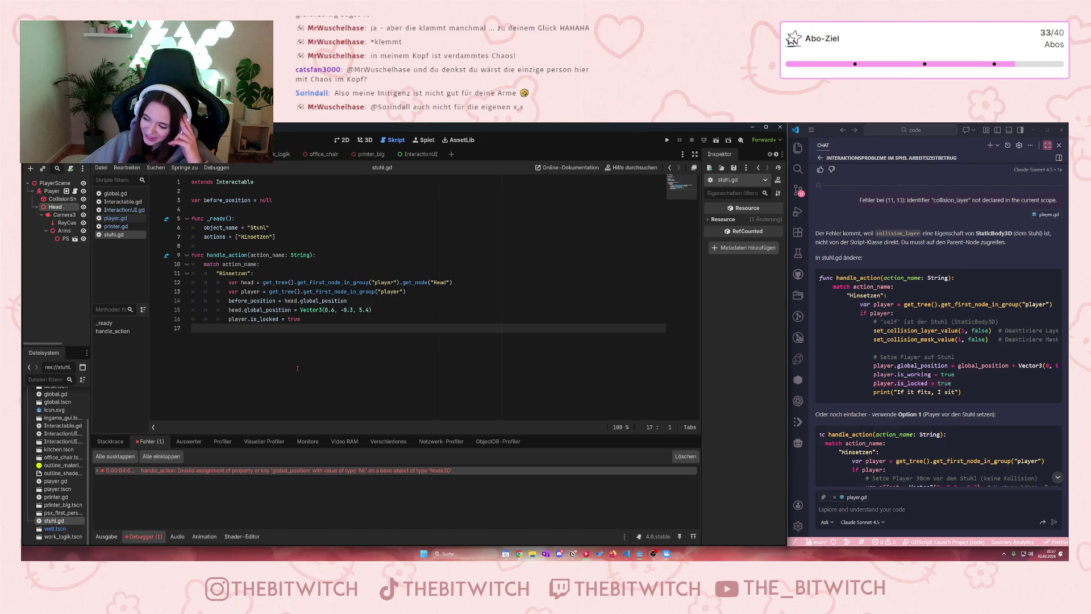
Step: Run the game, walk to the office chair, sit down, and try moving around
key("F5")
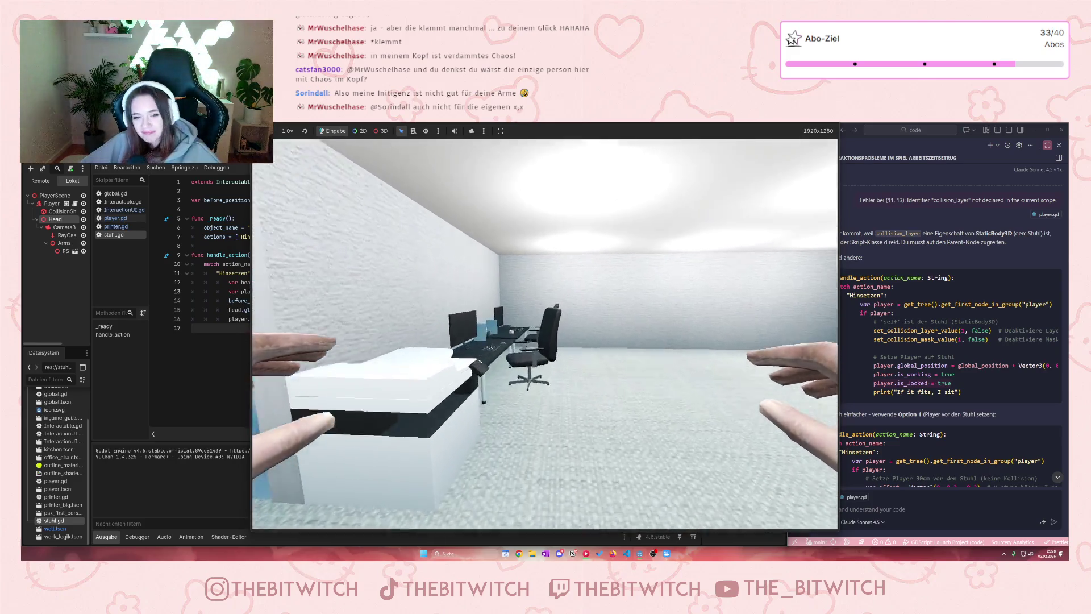
key("w")
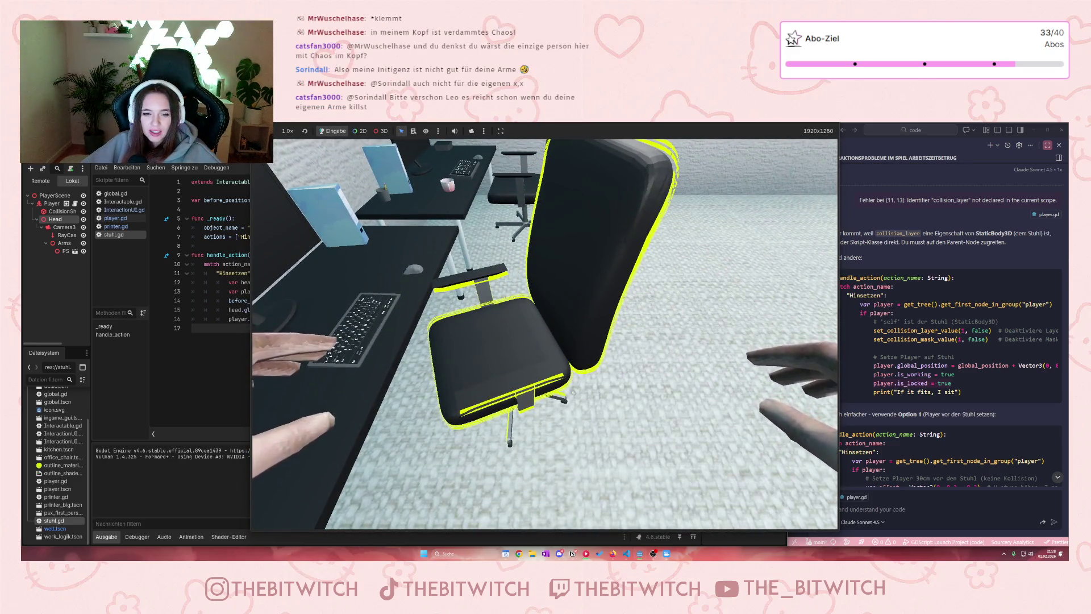
key("e")
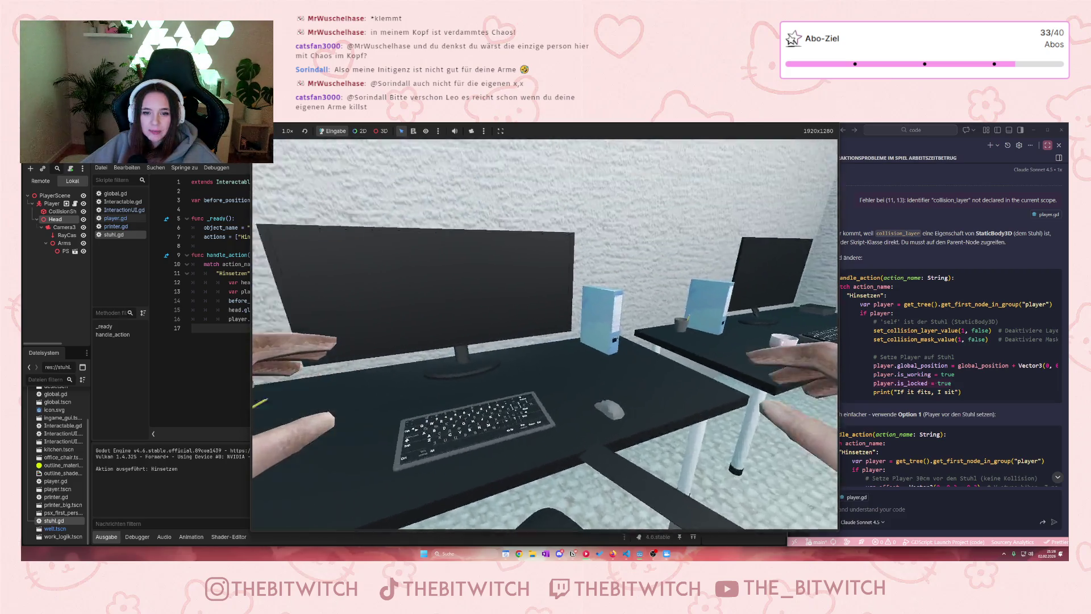
key("w")
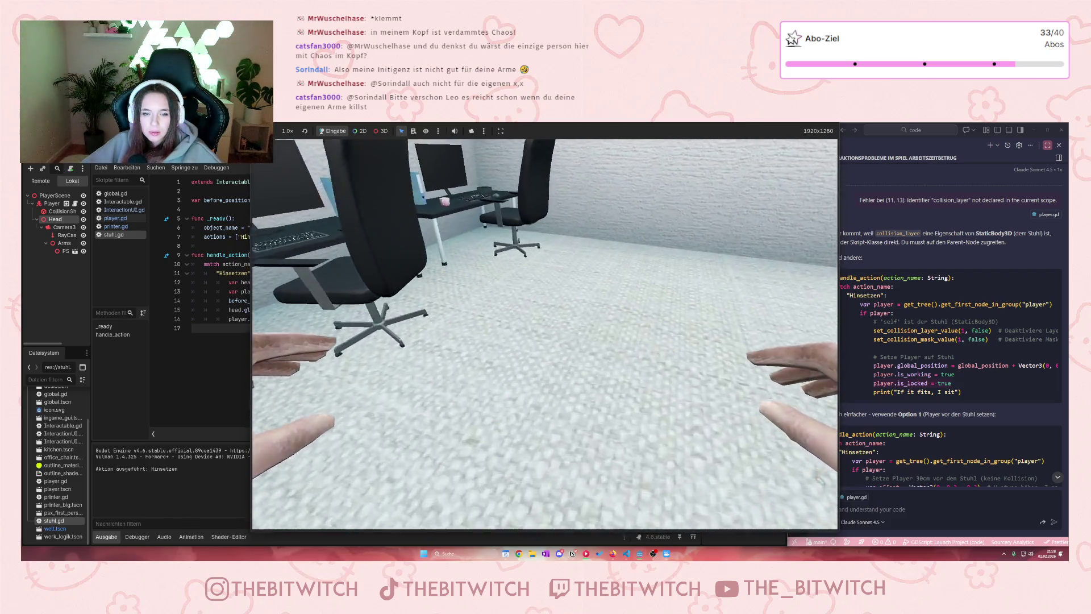
key("s")
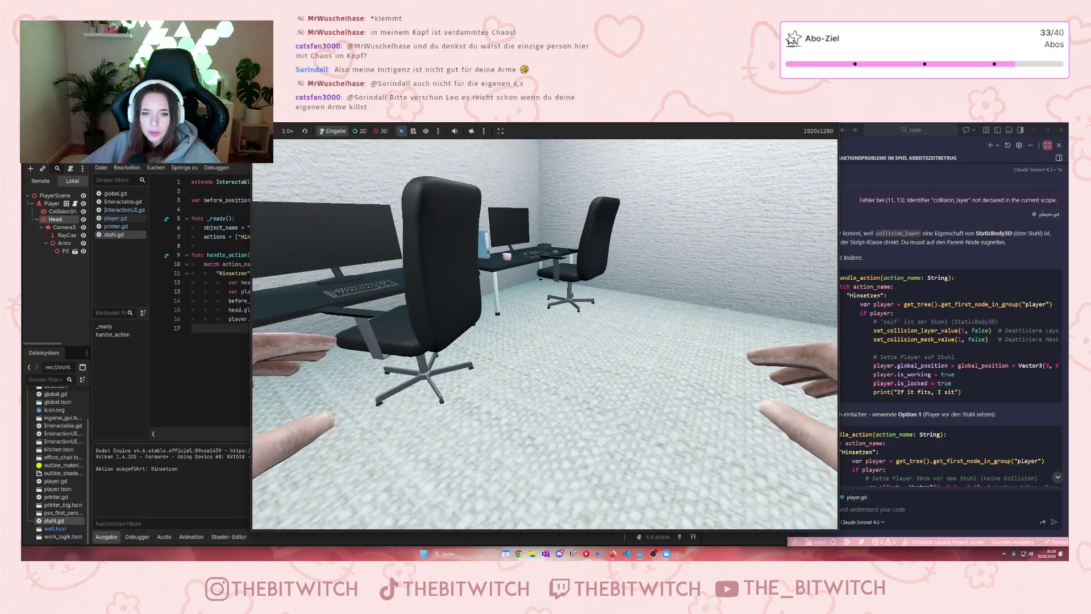
Step: Maximize and restore the game window, then close the running game
double_click(609, 124)
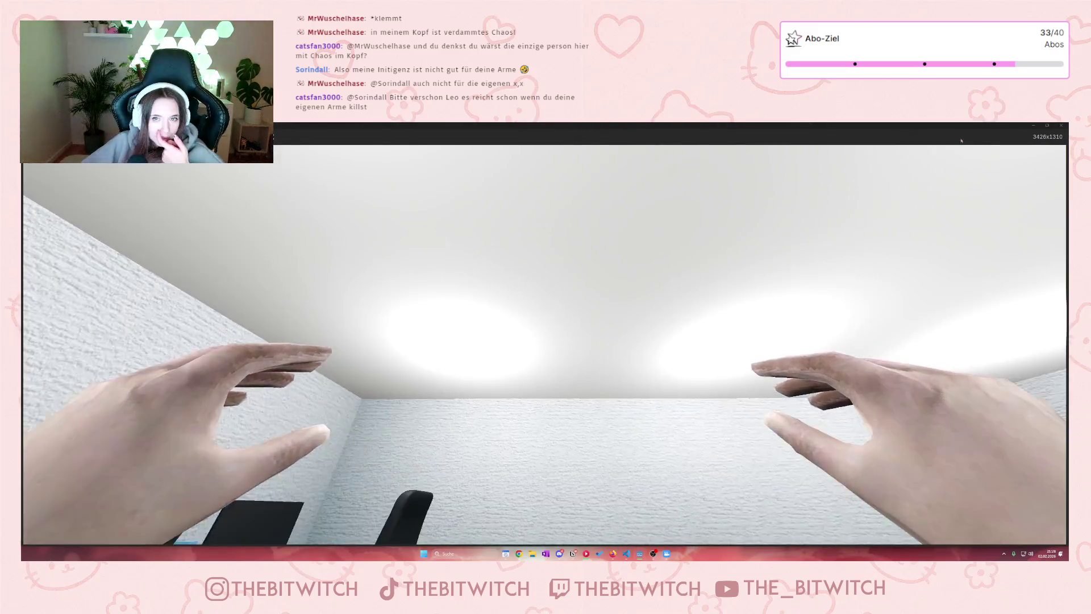
double_click(957, 124)
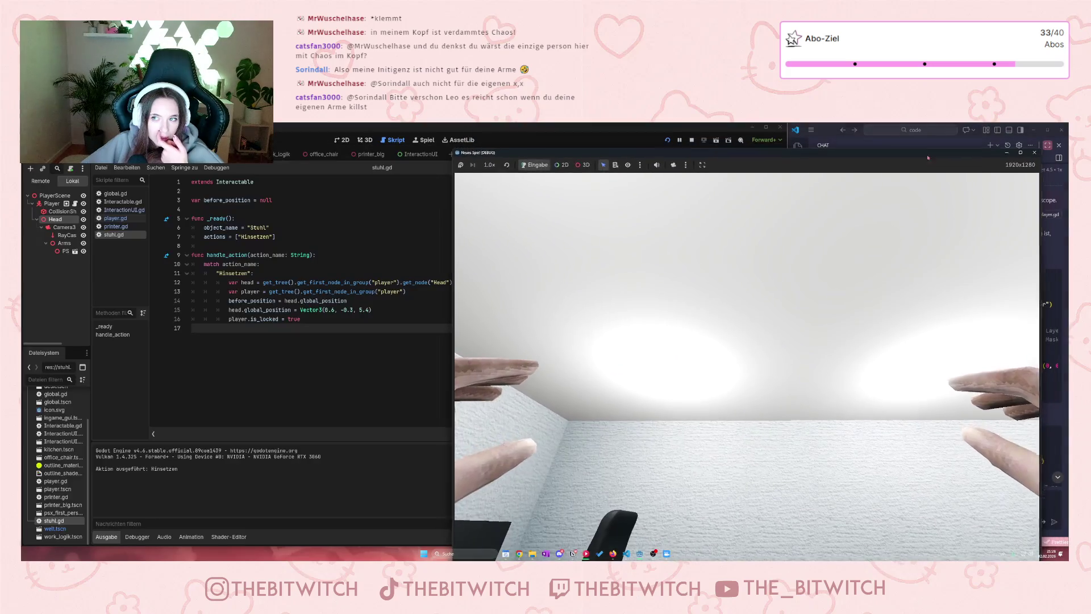
left_click(1034, 153)
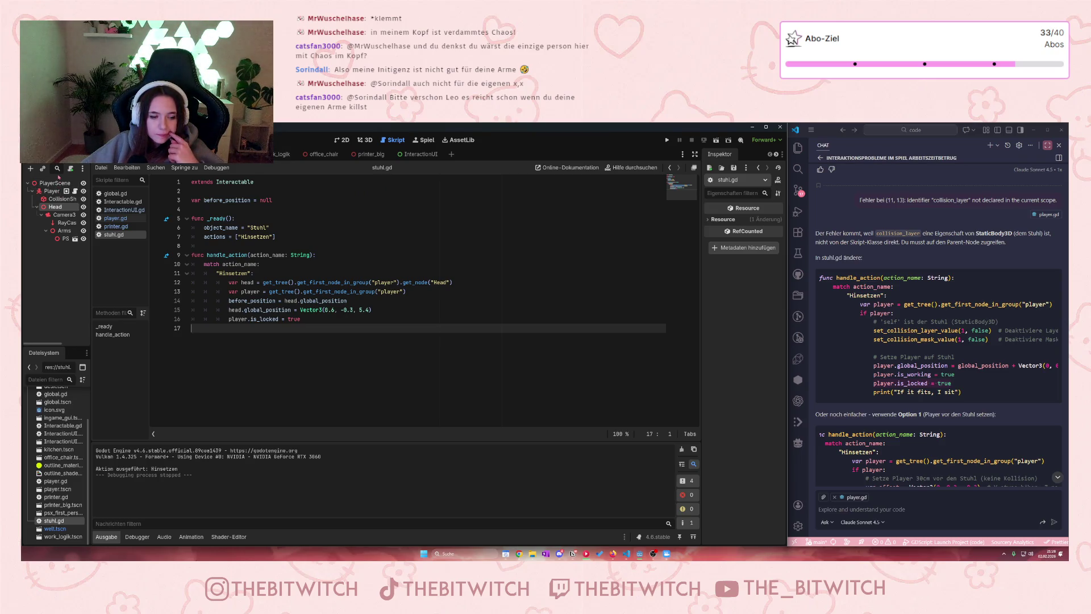
left_click(112, 219)
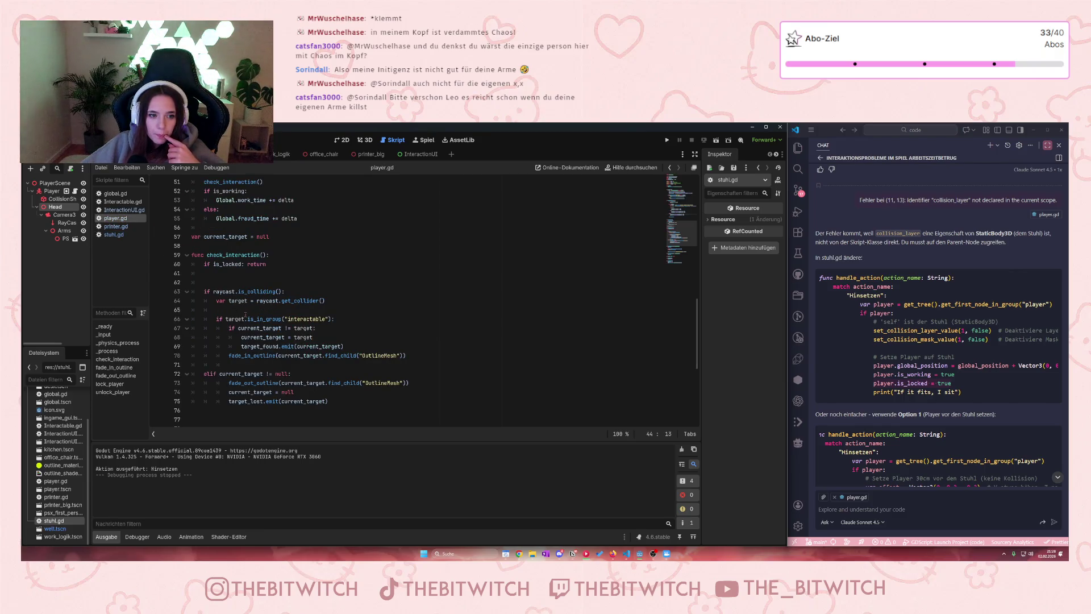
scroll(279, 320, "down", 3)
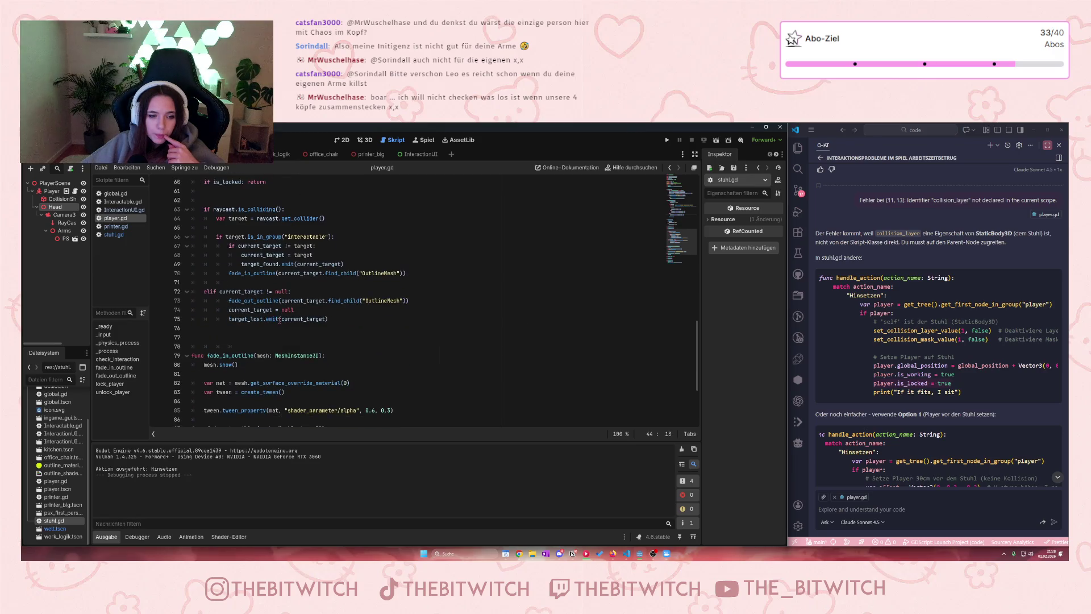
scroll(279, 320, "up", 3)
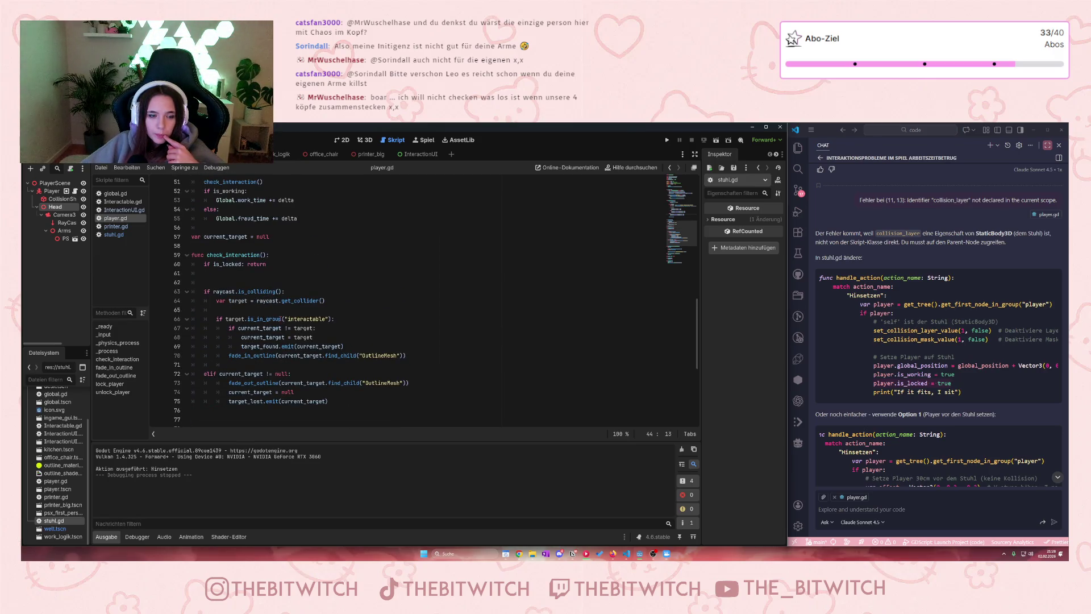
scroll(279, 319, "down", 7)
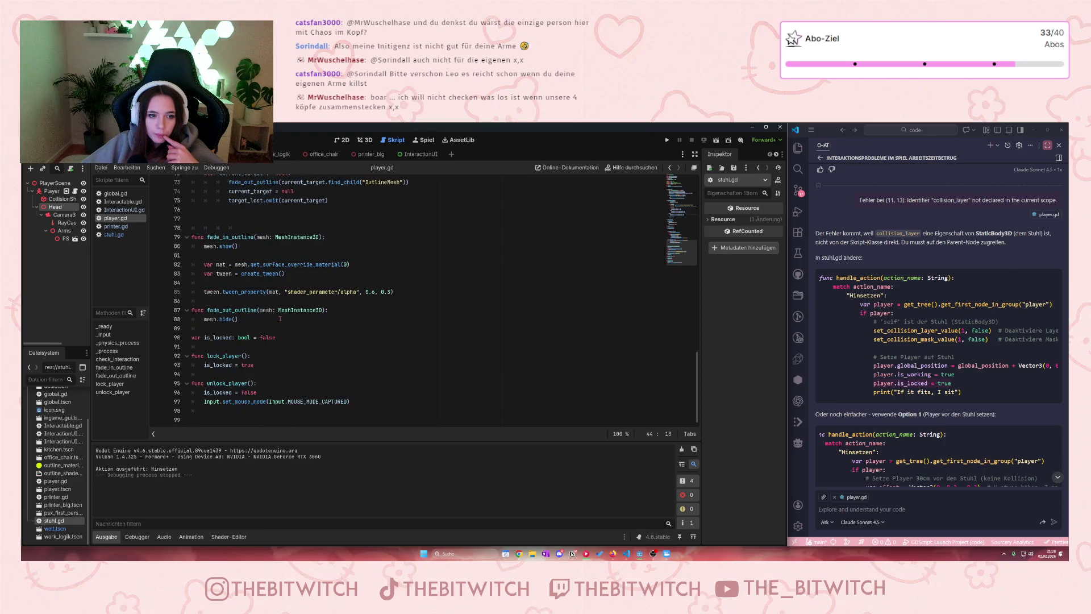
scroll(280, 319, "up", 1)
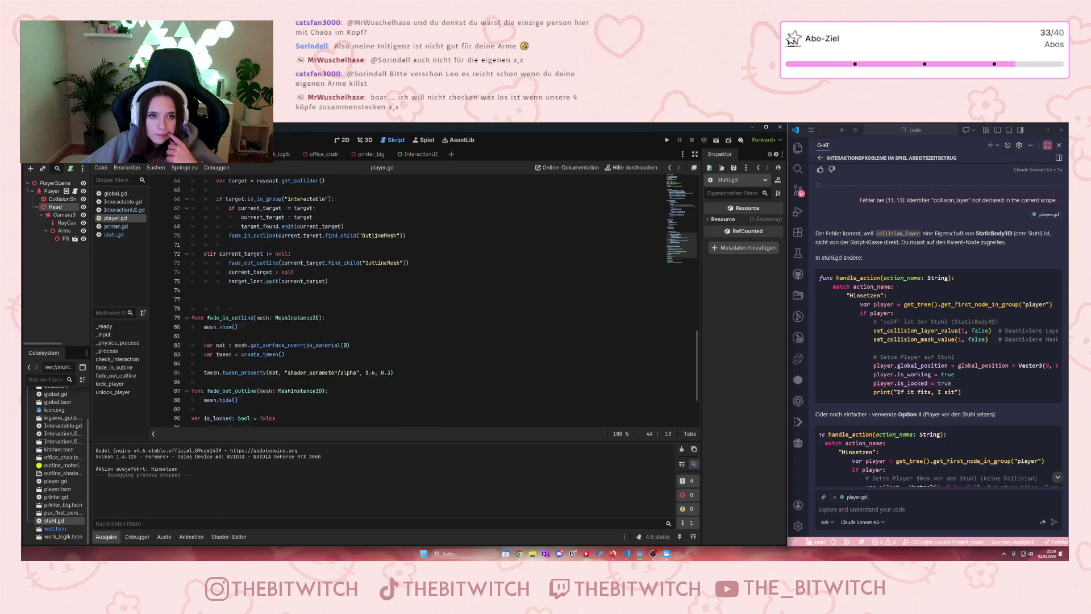
scroll(280, 319, "down", 1)
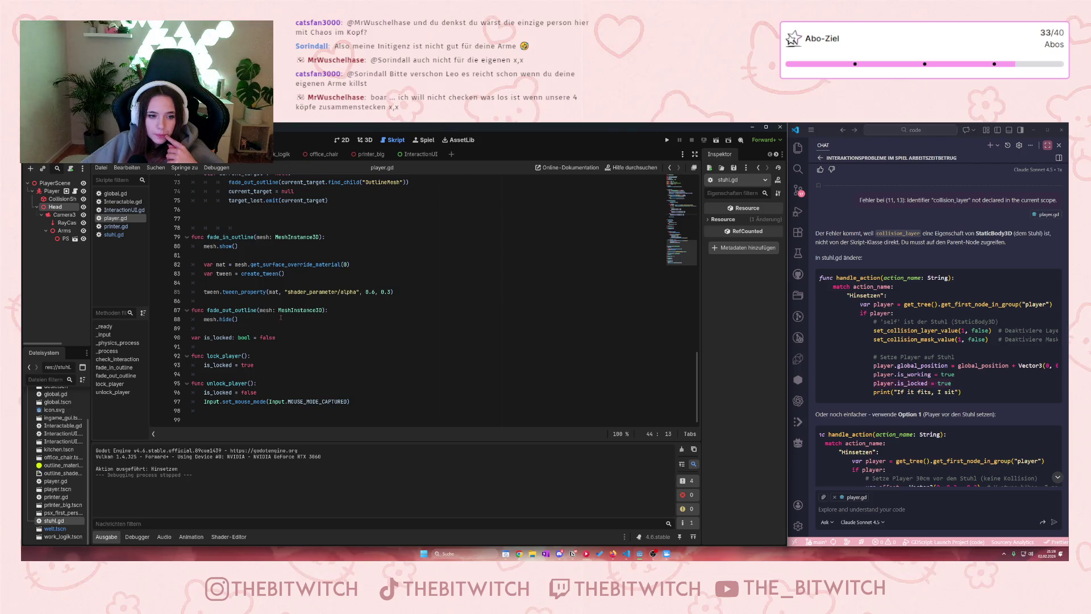
scroll(280, 317, "up", 8)
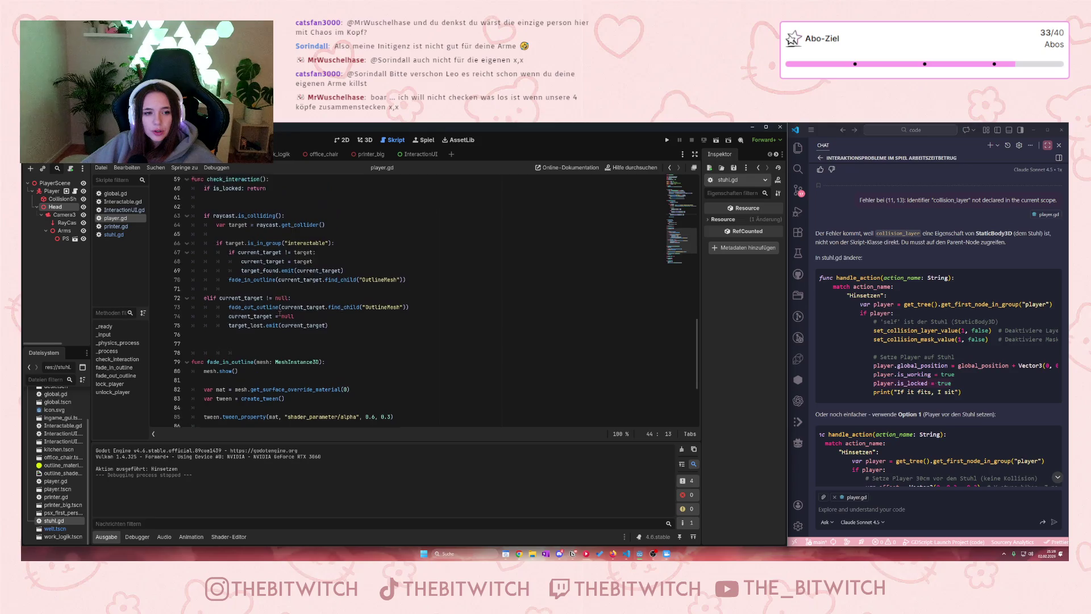
scroll(280, 311, "up", 8)
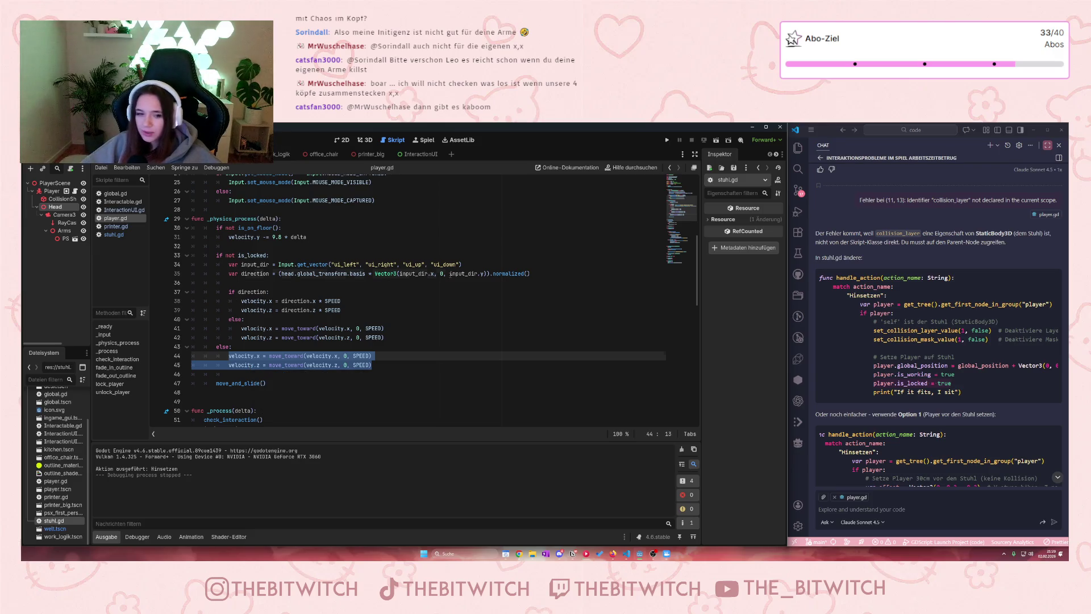
left_click(449, 273)
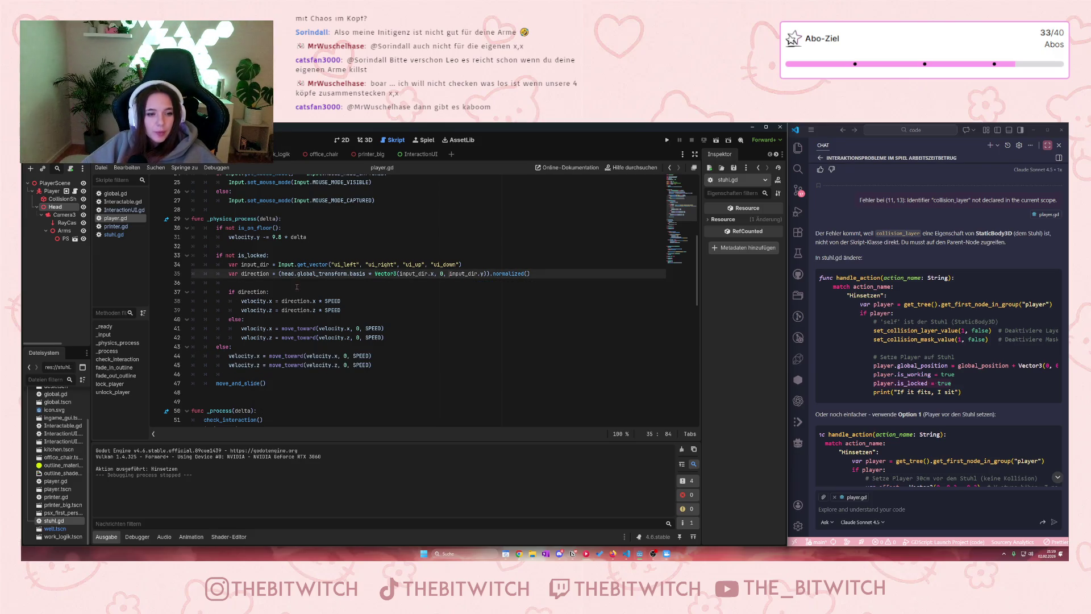
left_click(124, 234)
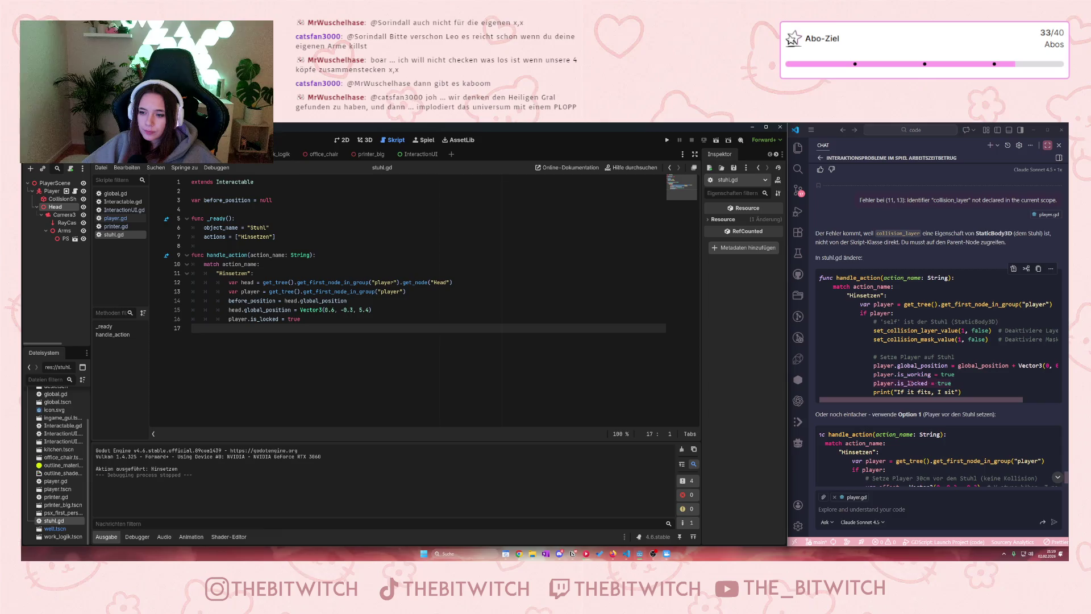
Step: Attach stuhl.gd to the chat and type 'Warum funktioniert is_locked nicht'
scroll(903, 432, "down", 2)
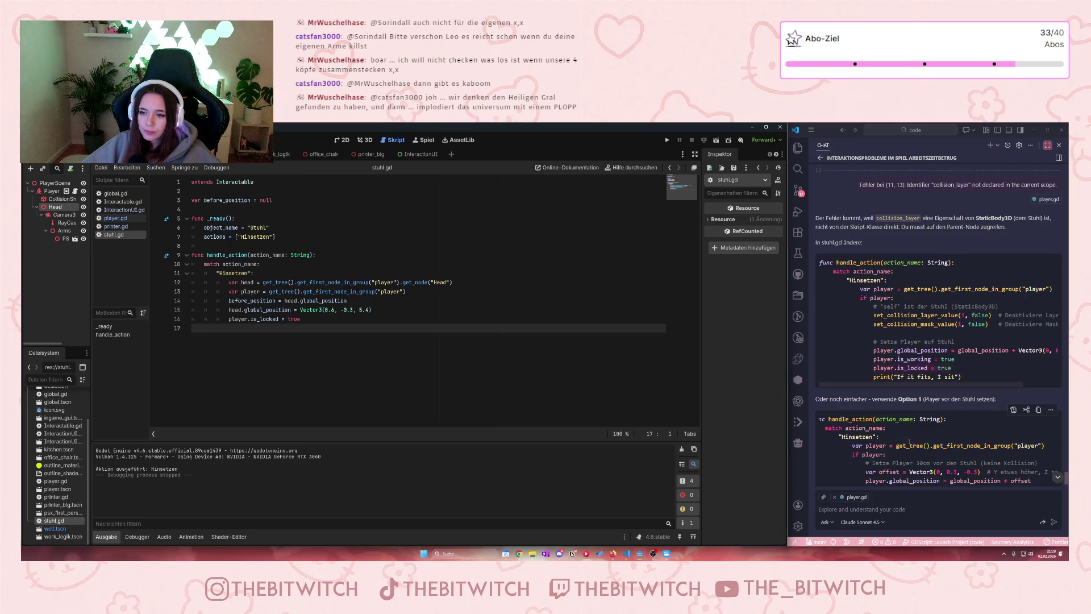
left_click(884, 511)
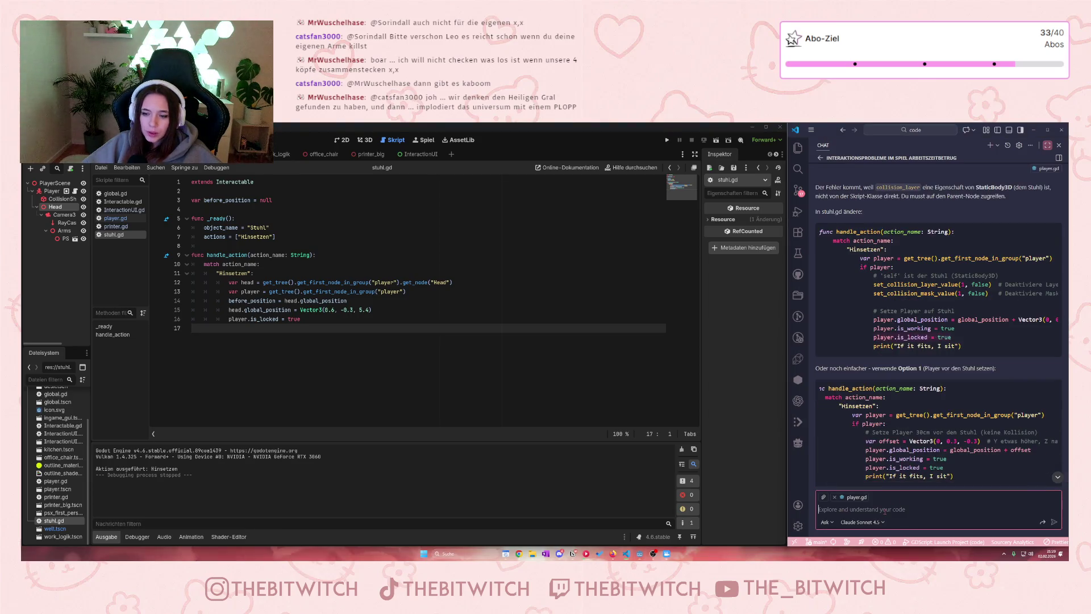
left_click(824, 498)
type("stu")
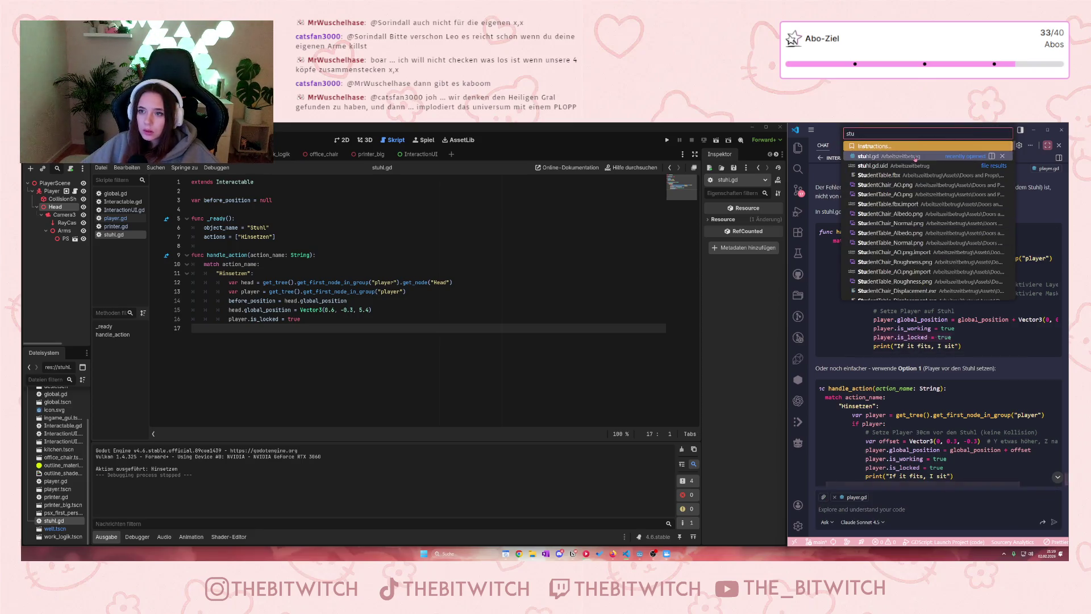
left_click(906, 156)
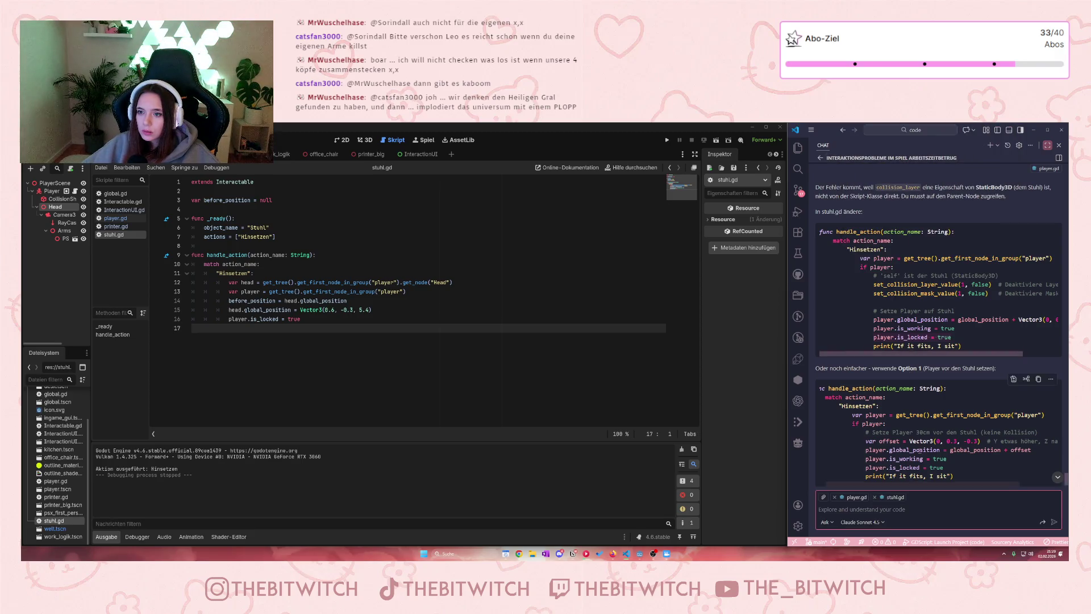
type("W")
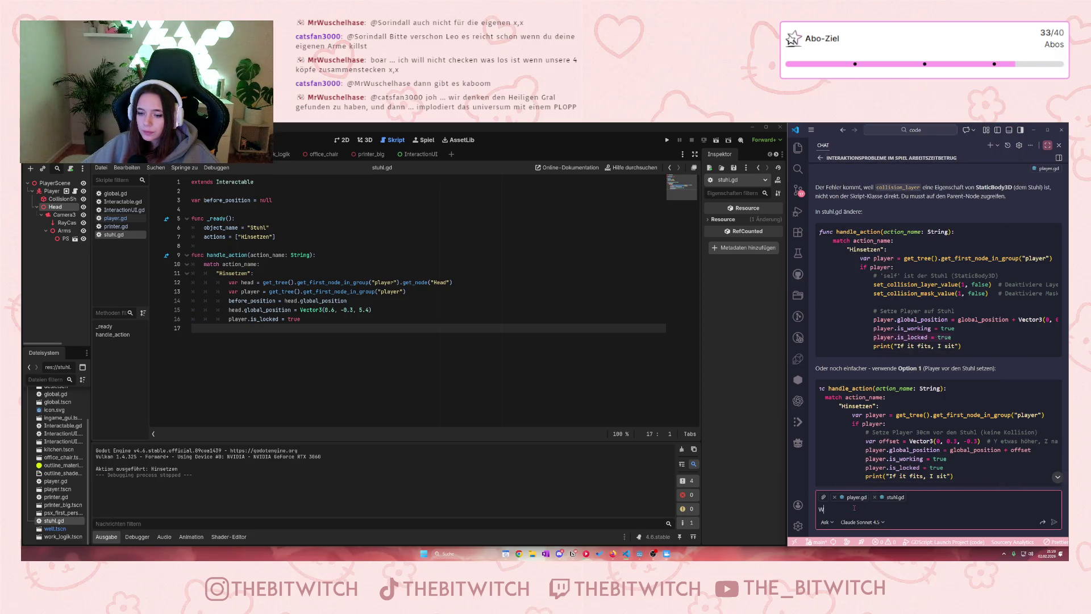
type("arum funktioniert")
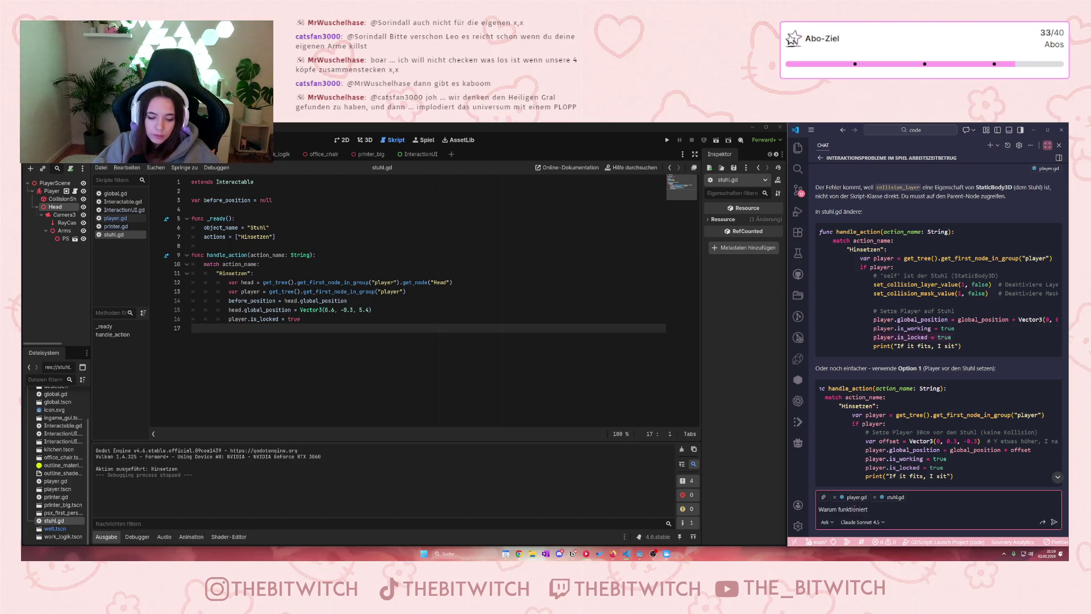
type(" is_locked nic")
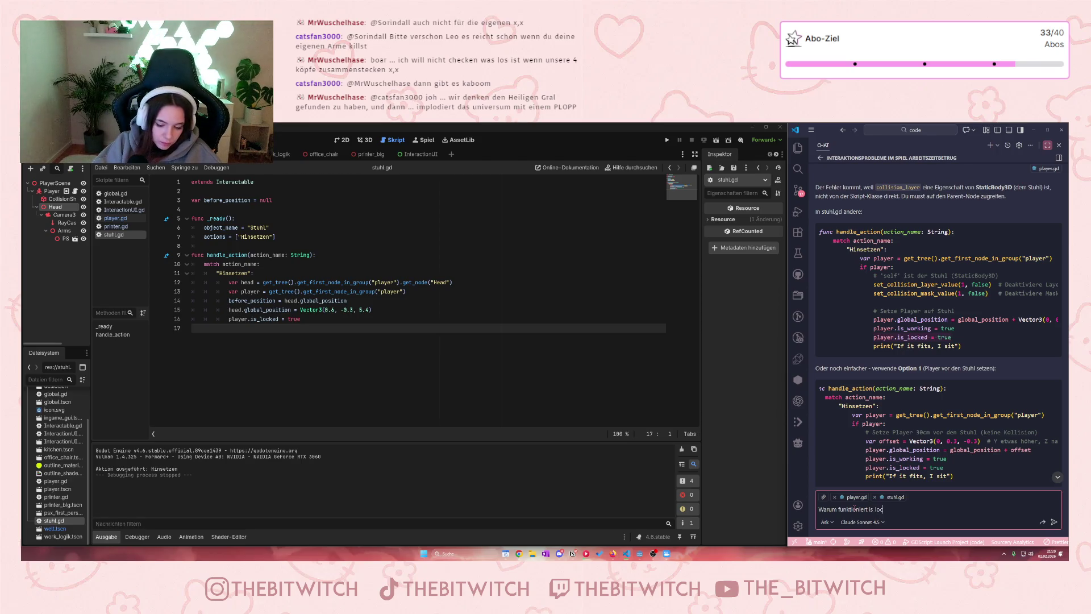
type("ht")
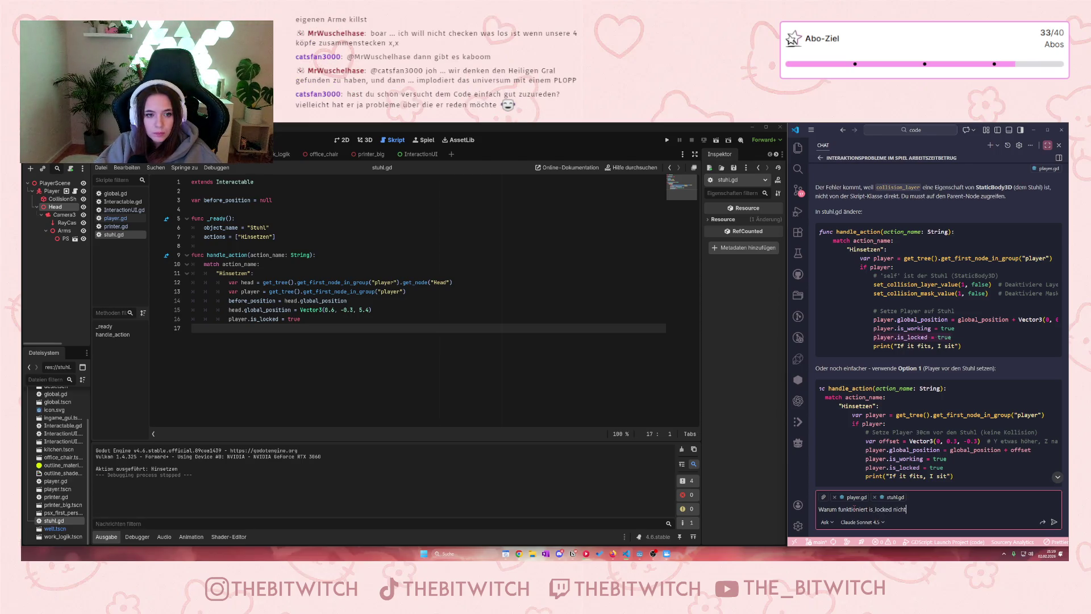
key("Return")
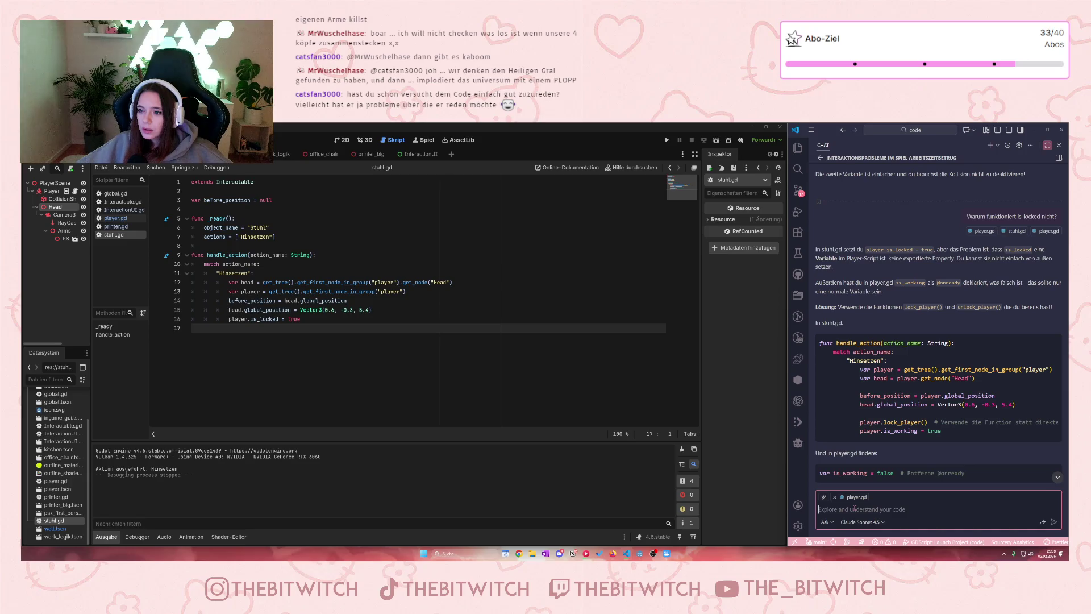
left_click_drag(936, 282, 989, 283)
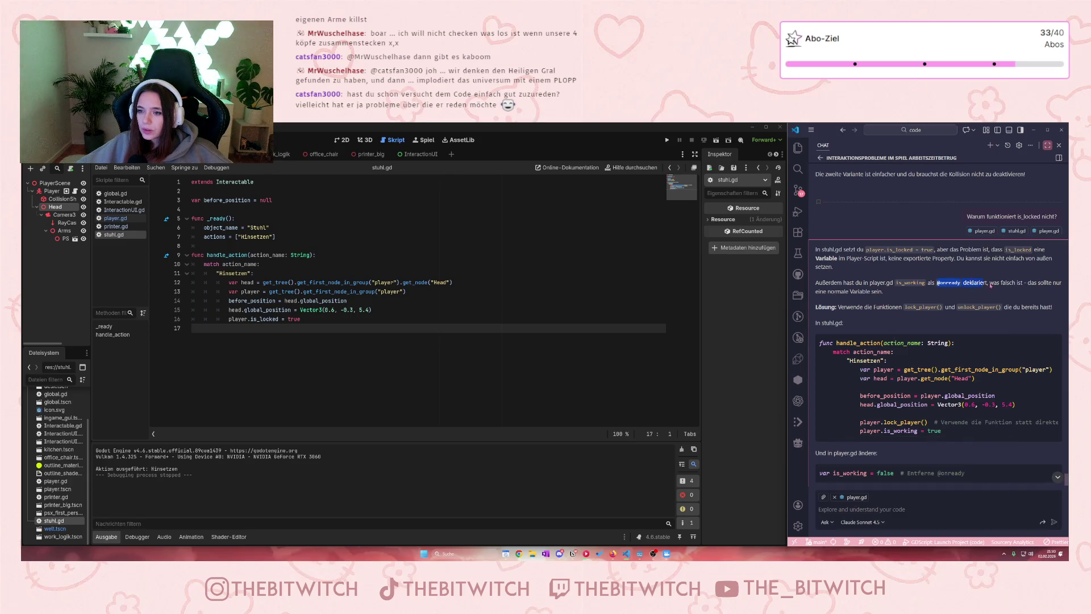
left_click(959, 303)
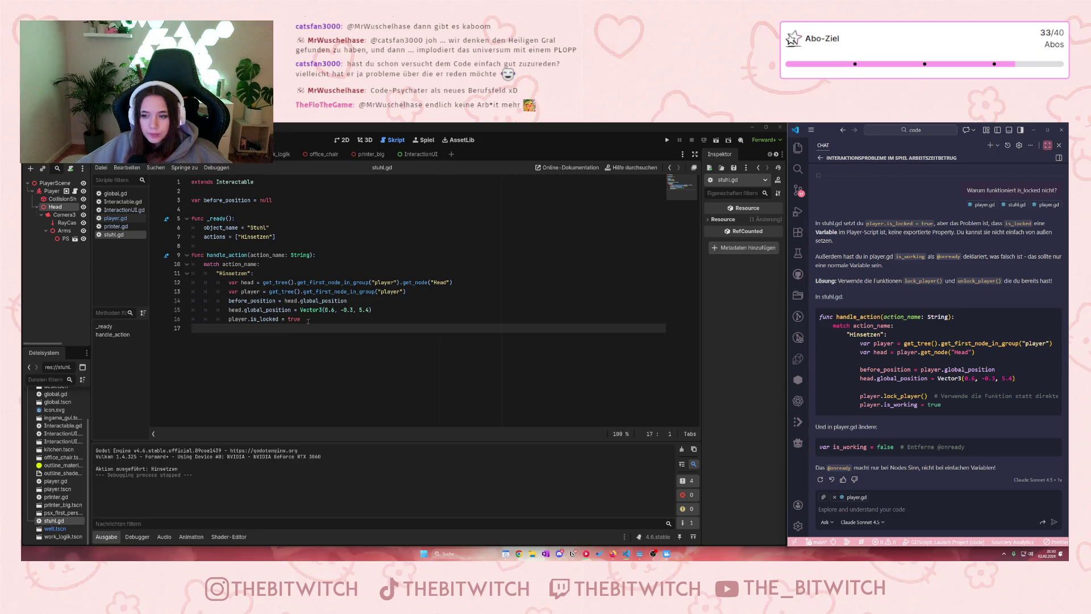
Step: Replace 'is_locked = true' on line 16 with 'lock_player()' and save stuhl.gd
left_click_drag(300, 319, 250, 319)
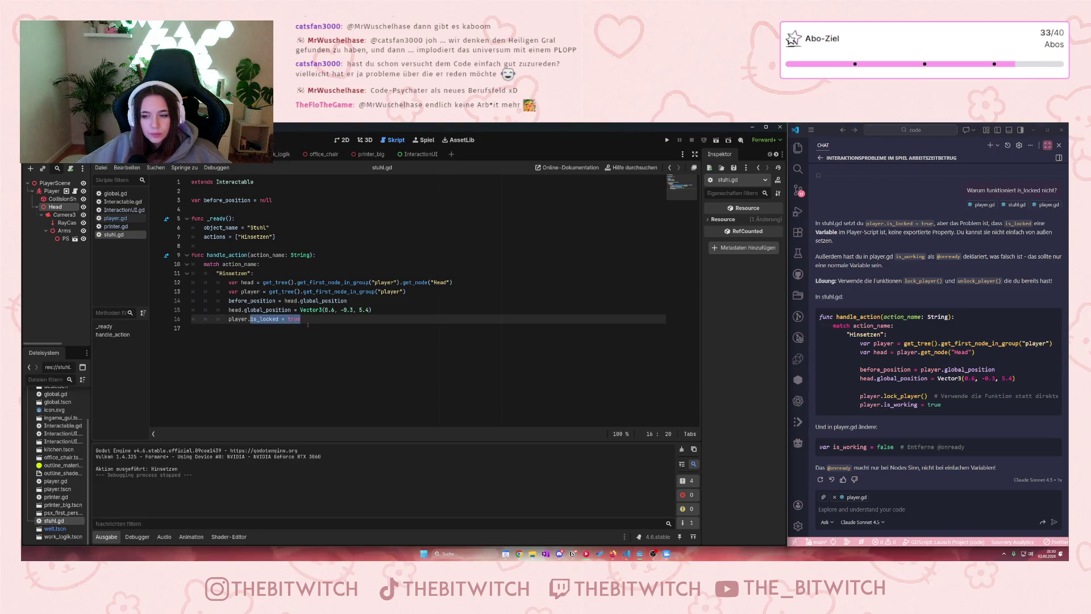
type("lock")
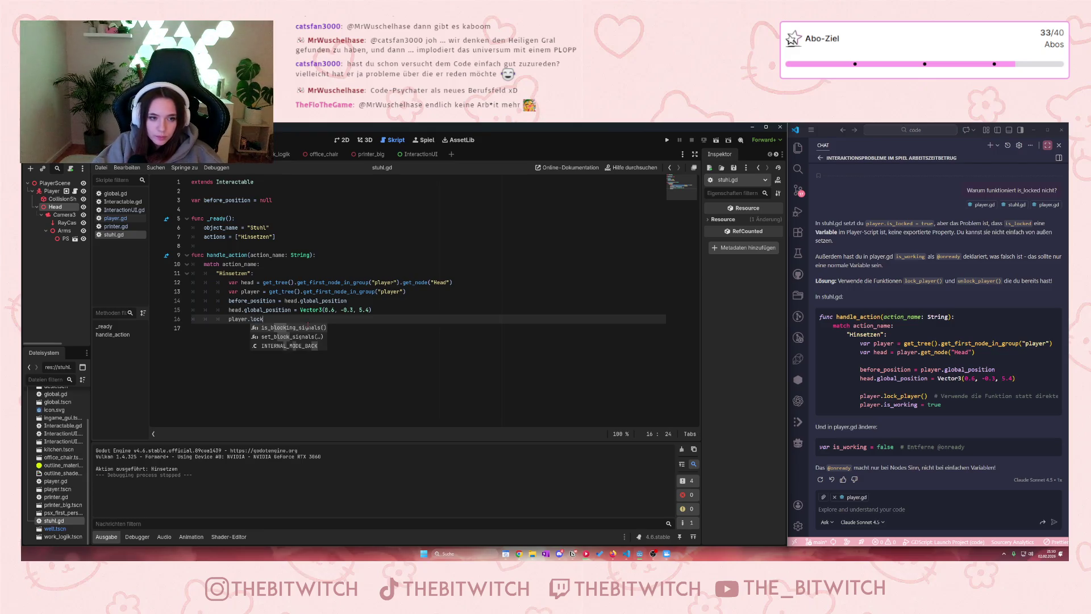
type("_pl")
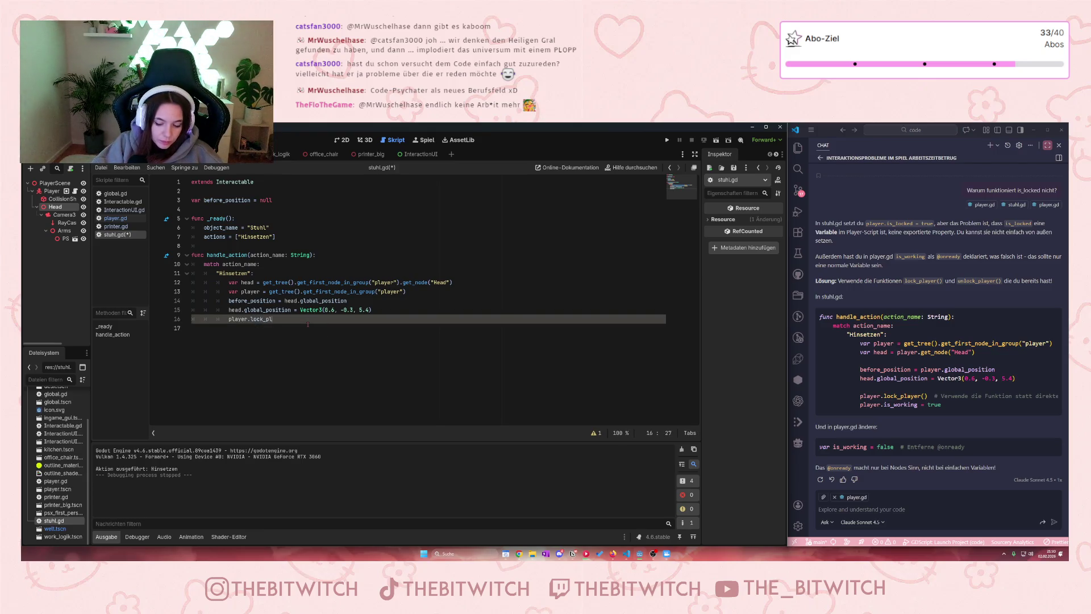
type("ayer")
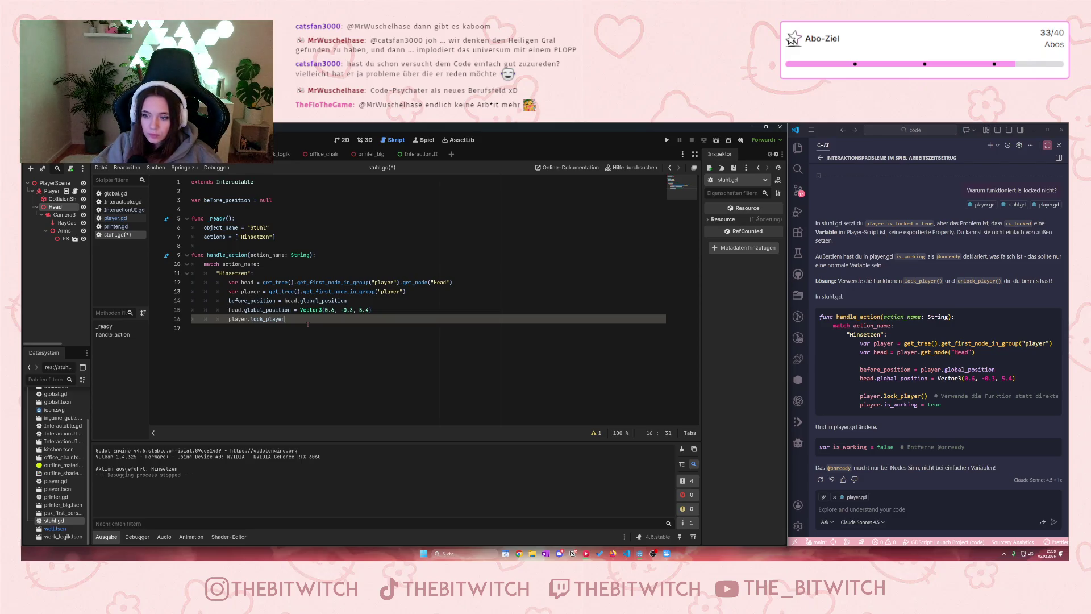
type("()")
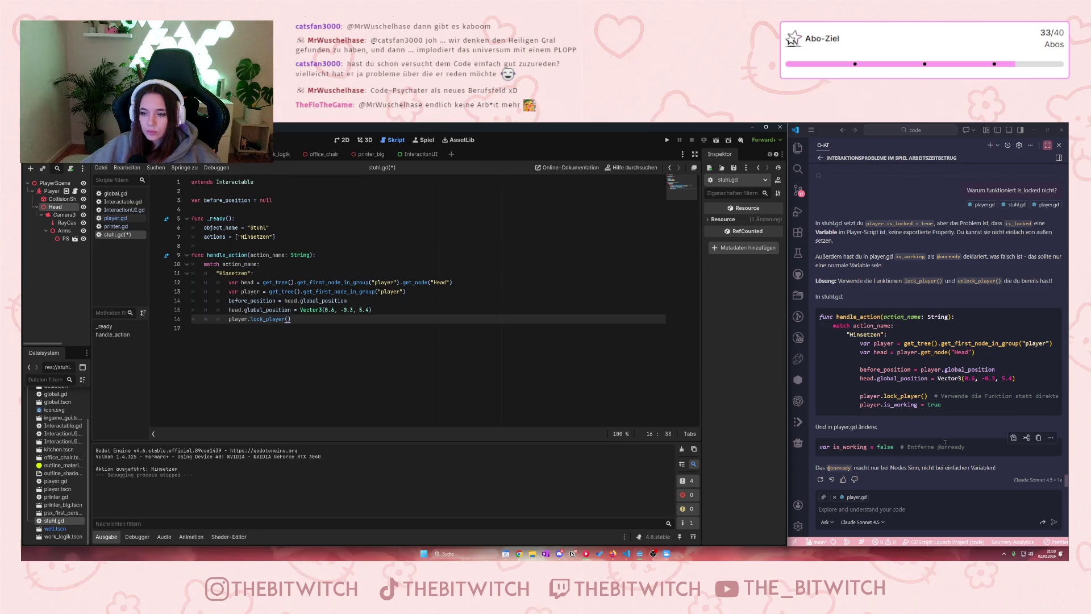
left_click(459, 327)
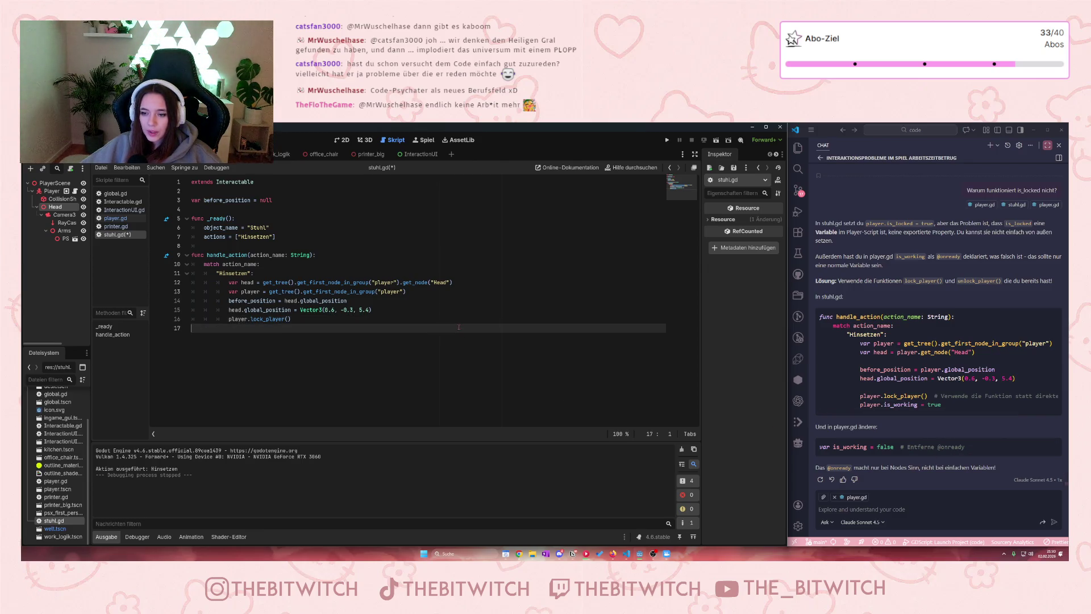
key("ctrl+s")
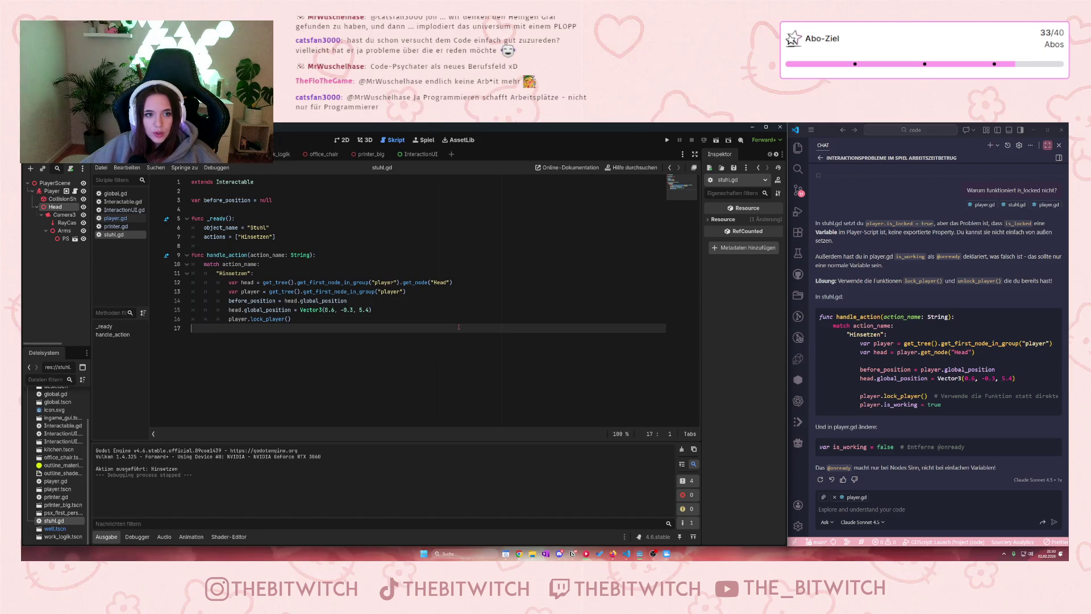
Step: Run the game, walk to the office chair, choose Hinsetzen, test movement, then close the game
key("F5")
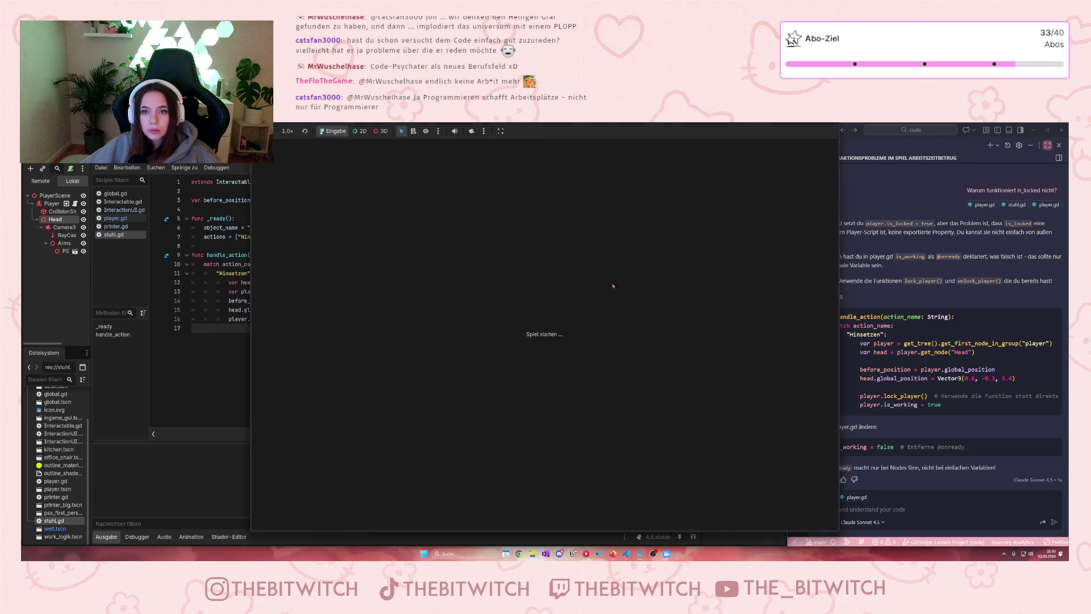
key("w")
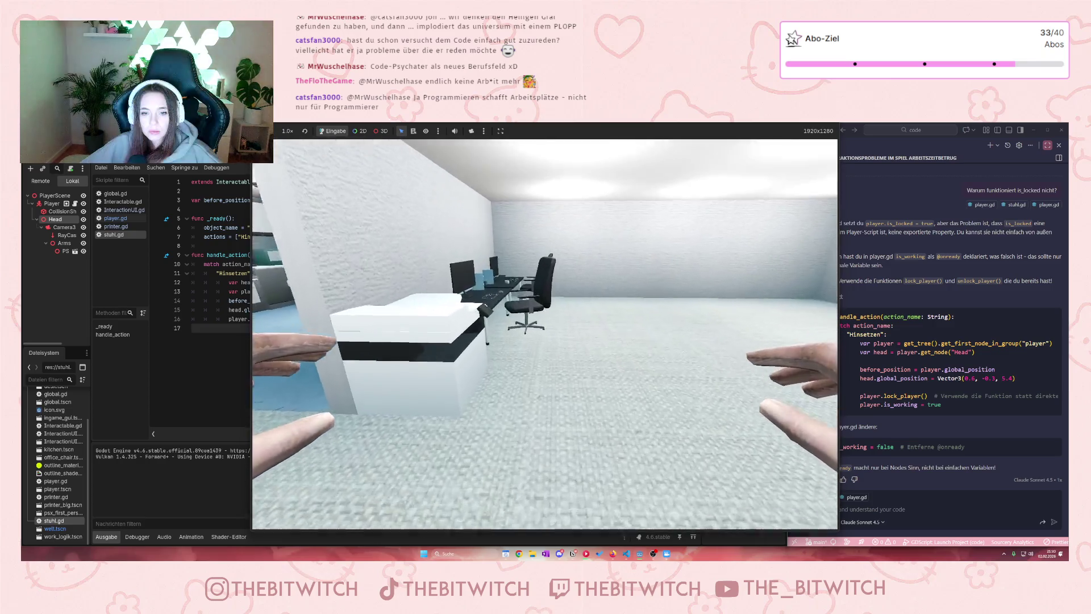
key("e")
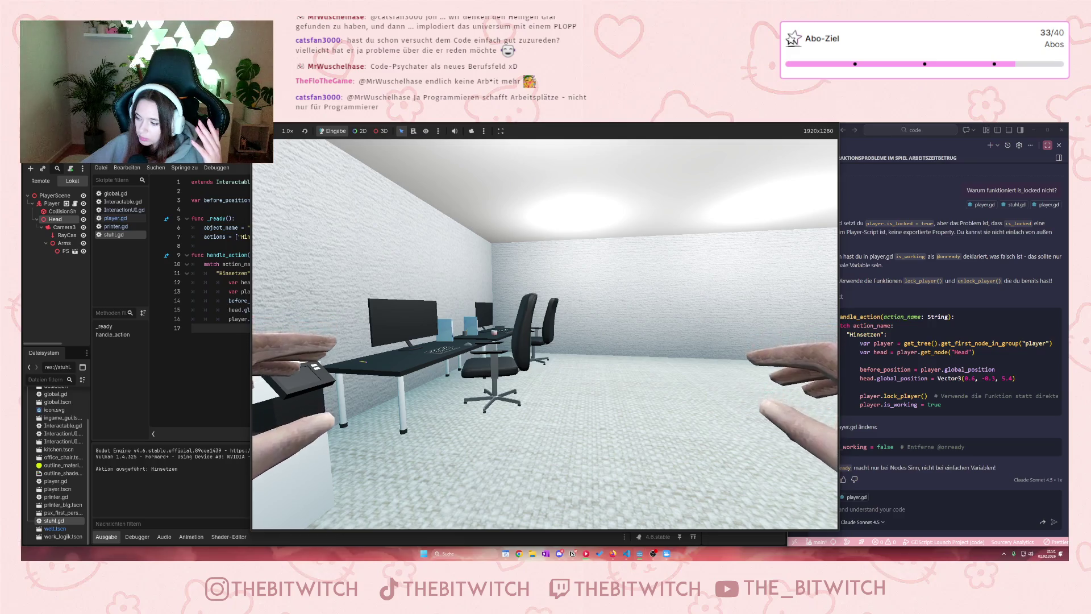
key("s")
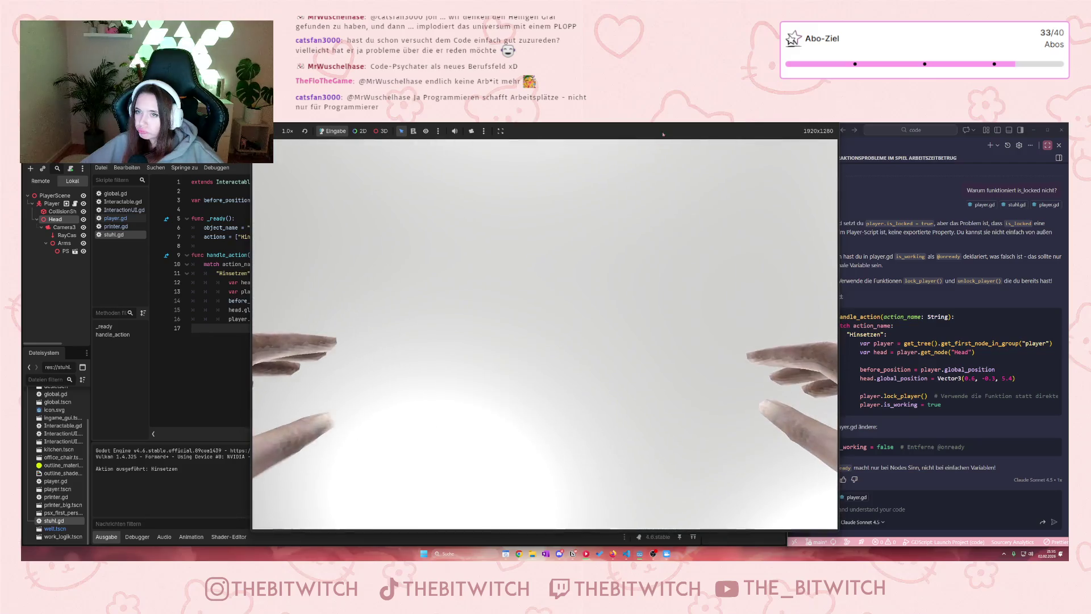
left_click(737, 143)
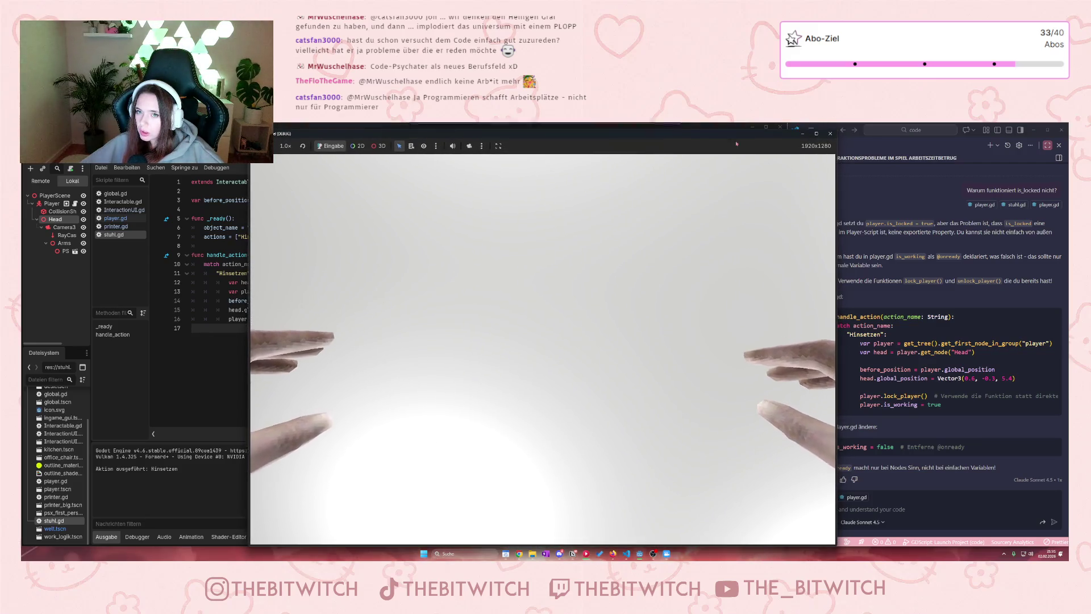
left_click(831, 134)
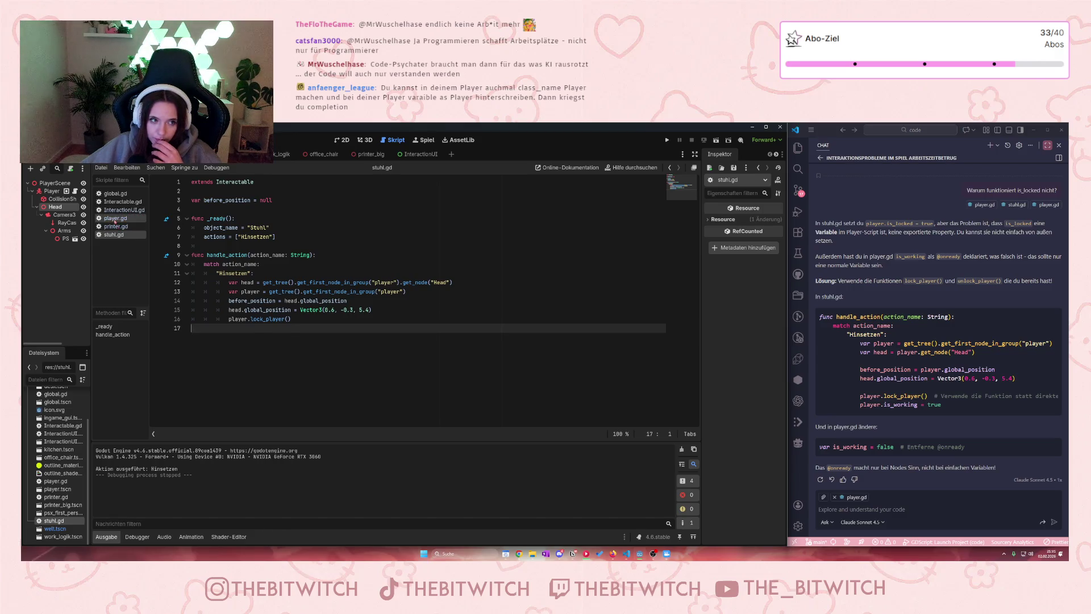
left_click(117, 218)
scroll(248, 233, "up", 5)
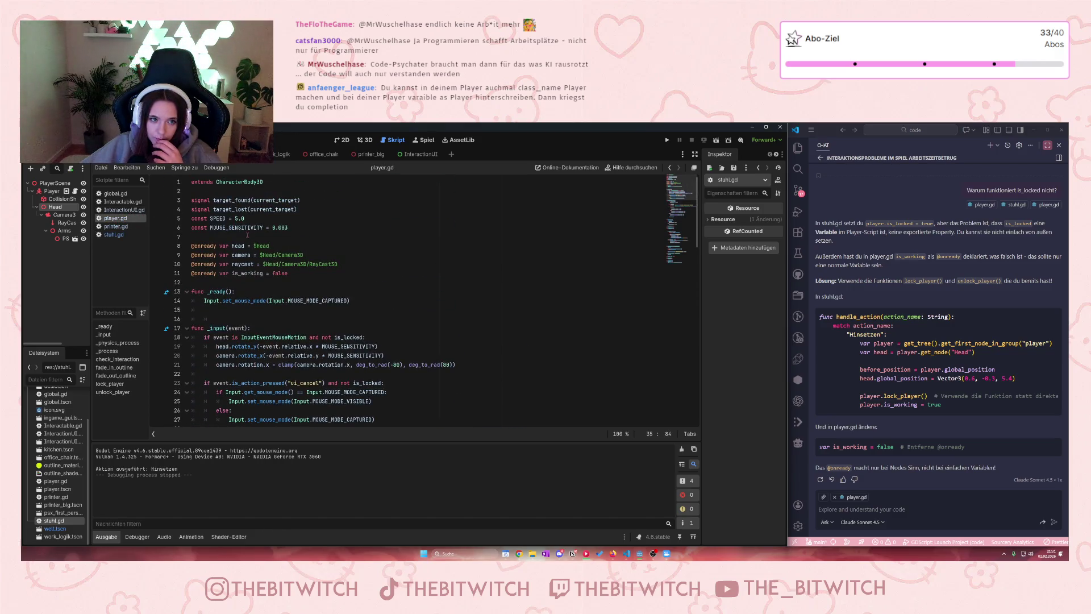
mouse_move(219, 274)
left_mouse_down()
mouse_move(196, 260)
mouse_move(191, 274)
left_mouse_up()
key("BackSpace")
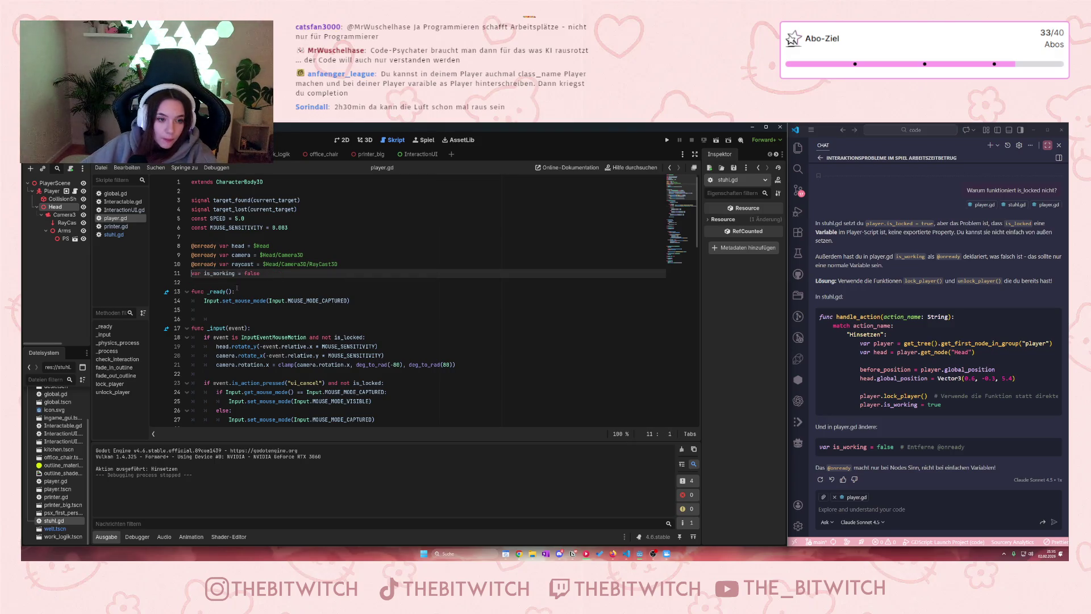
left_click(319, 296)
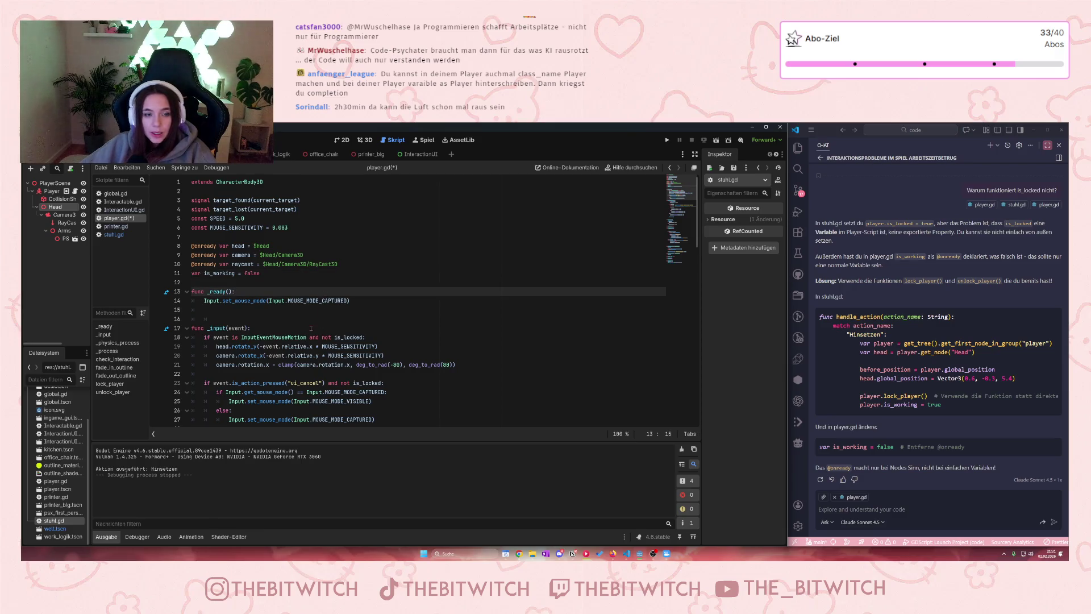
key("ctrl+s")
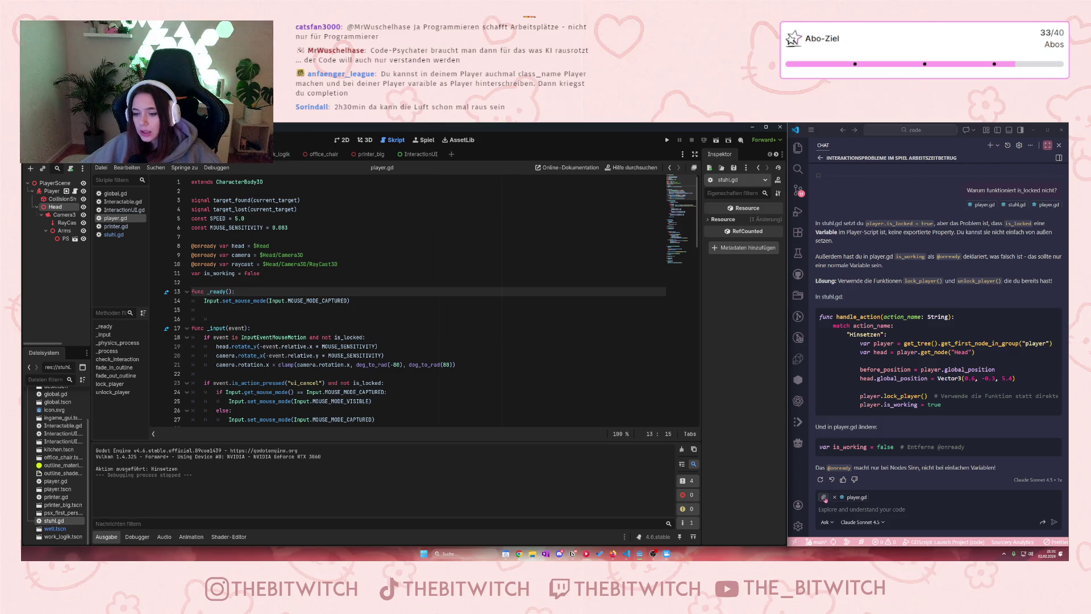
Step: Attach stuhl.gd in the Copilot chat and send 'Funktioniert trotzdem nicht'
left_click(823, 497)
type("stu")
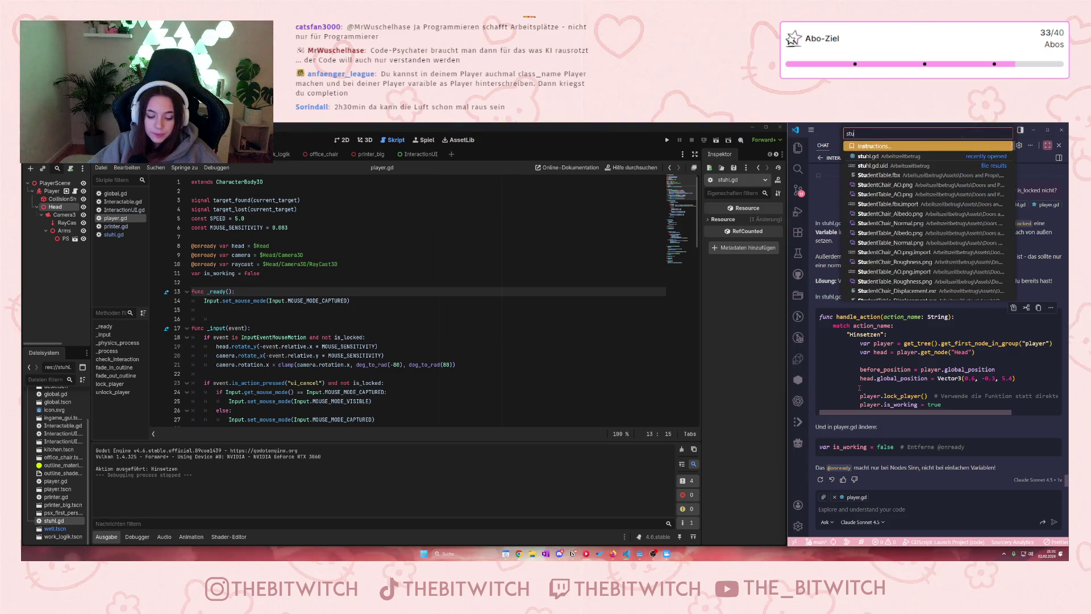
left_click(875, 157)
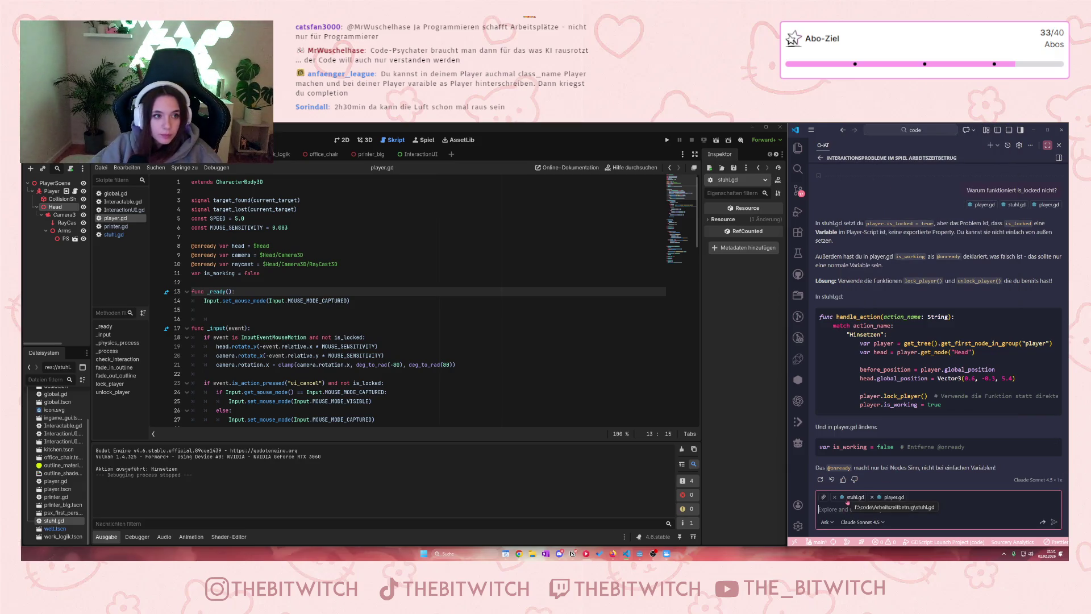
type("Funktioni")
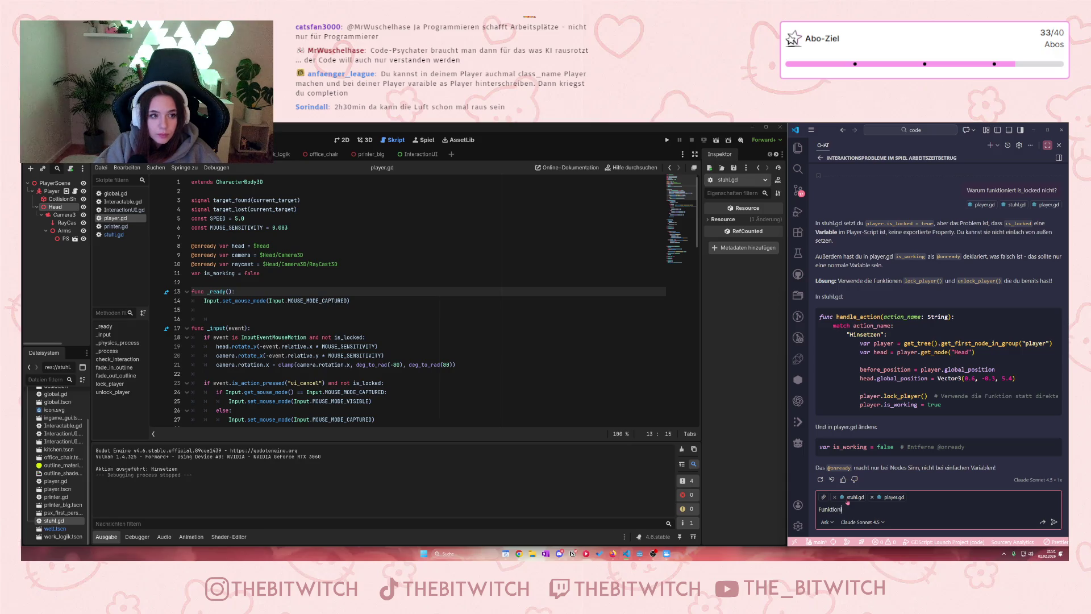
type("ert trotz")
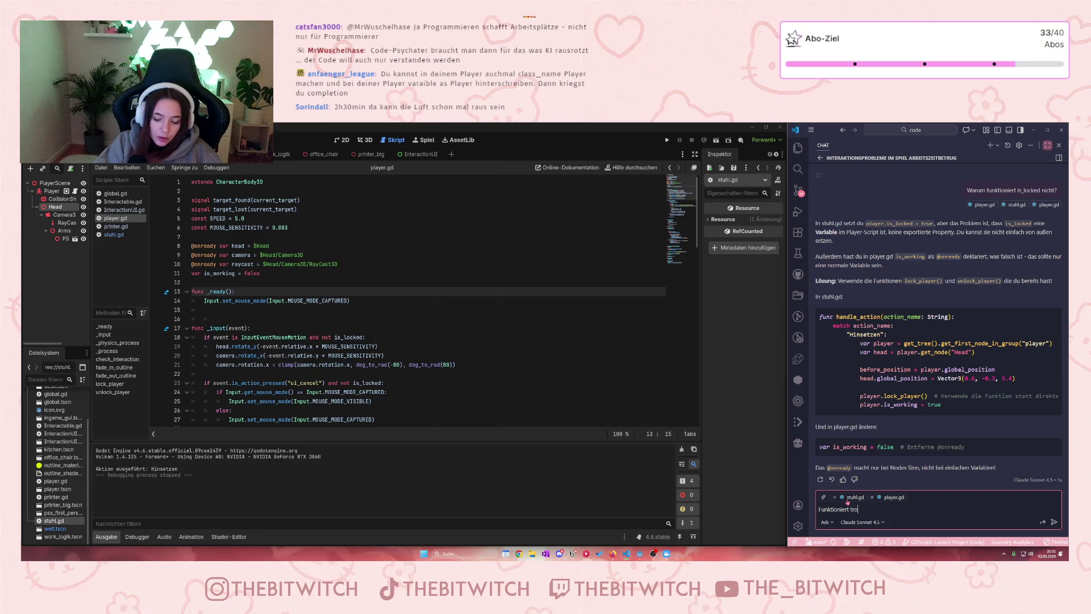
type("dem")
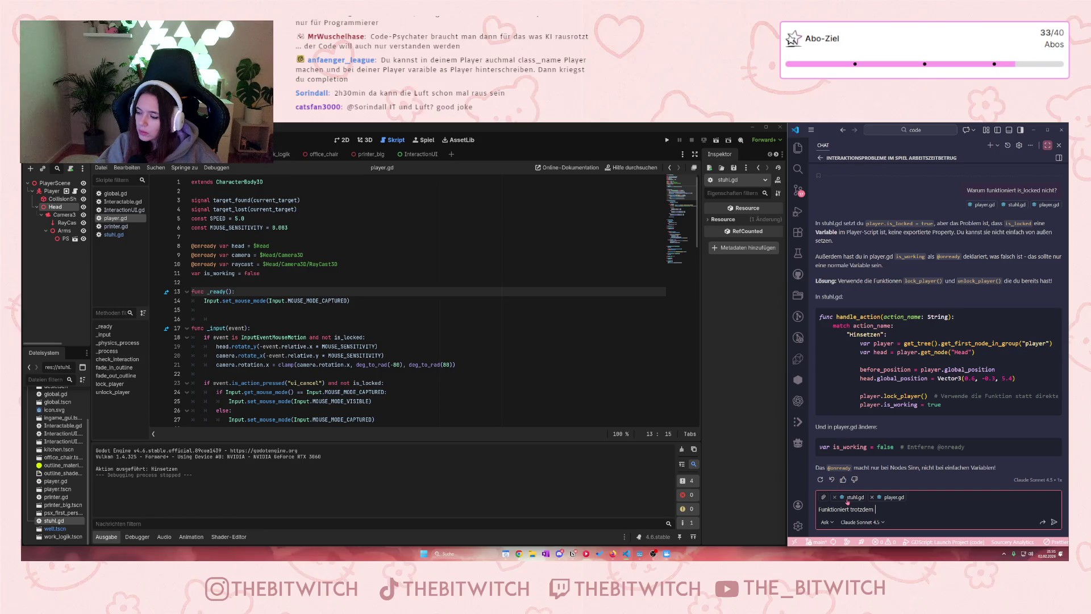
type("nicht")
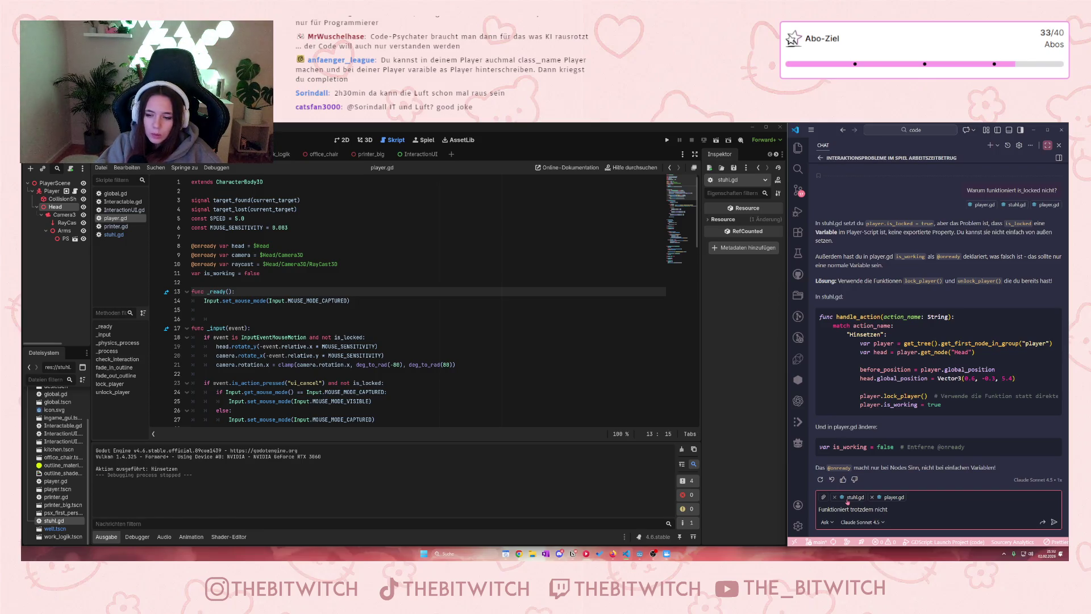
key("Return")
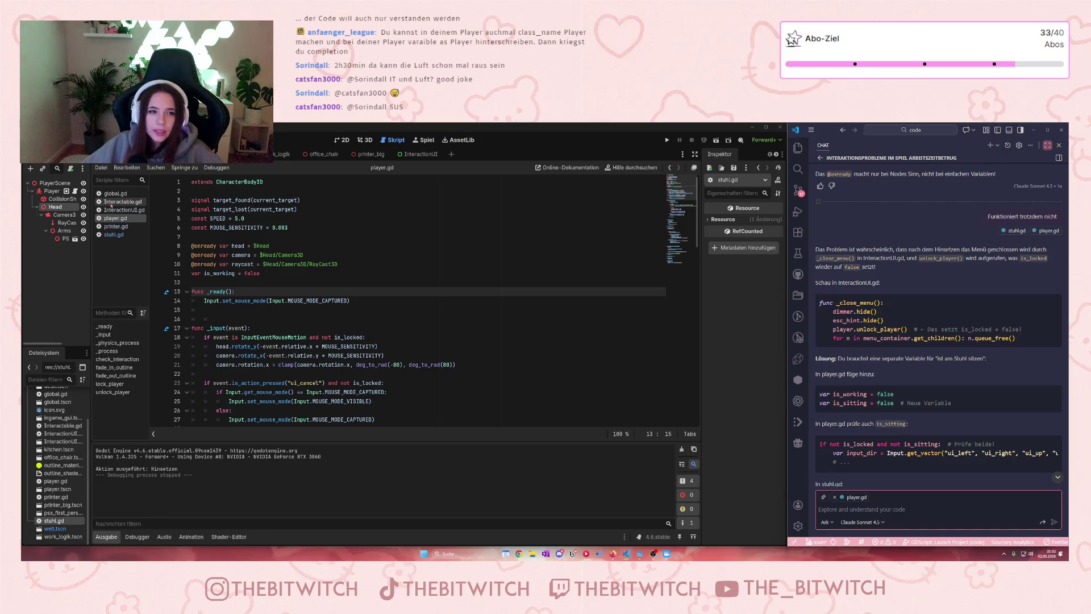
Step: After reading Copilot's answer, switch the script editor to Interactable.gd
left_click(113, 202)
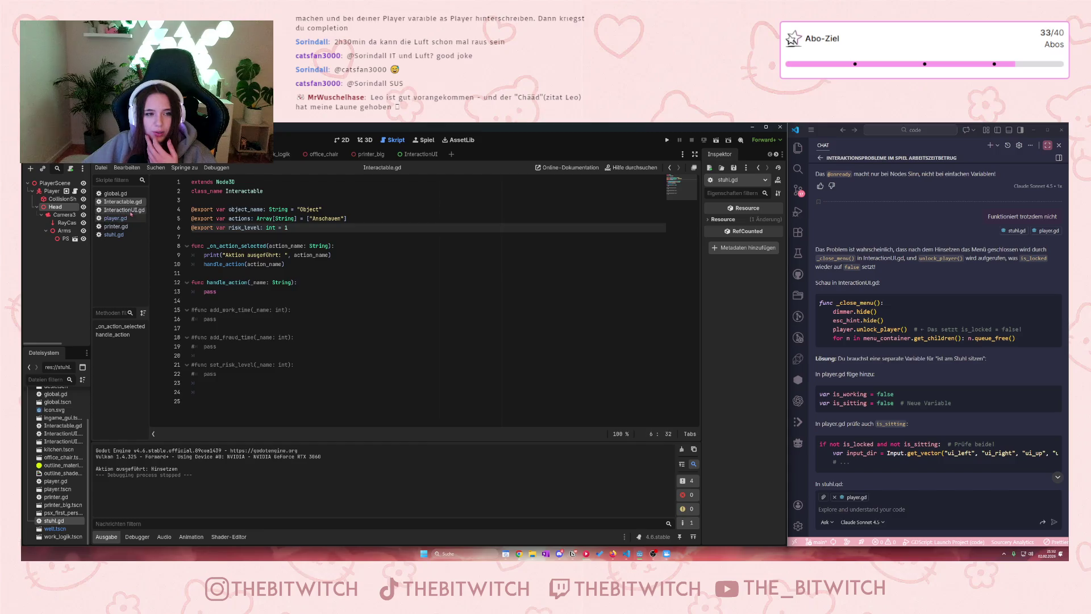
Step: Scroll through InteractionUI.gd to review its code
left_click(123, 209)
scroll(225, 255, "down", 1)
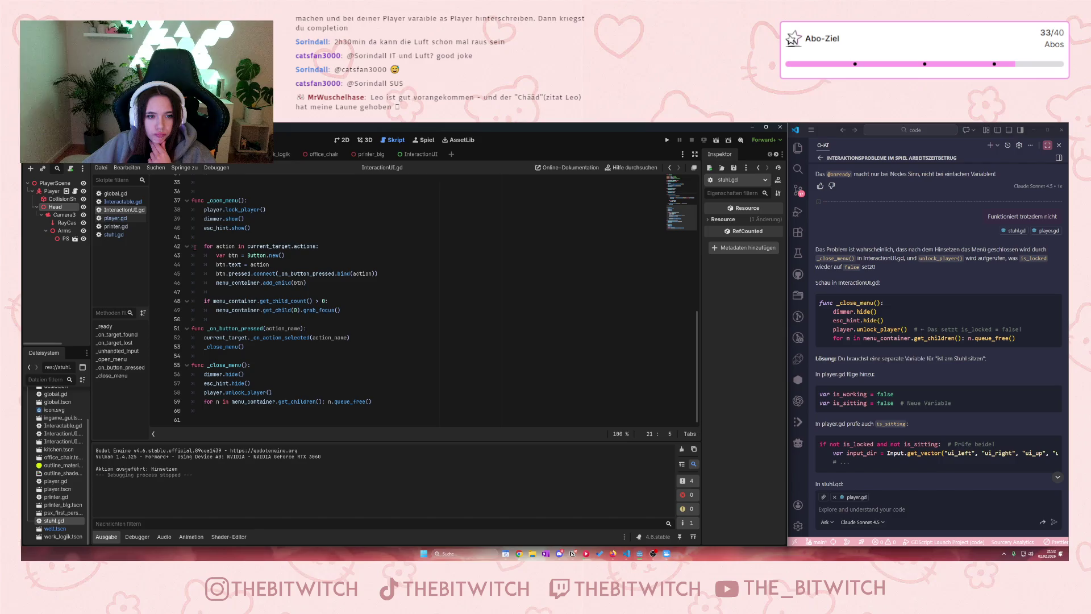
scroll(193, 247, "up", 11)
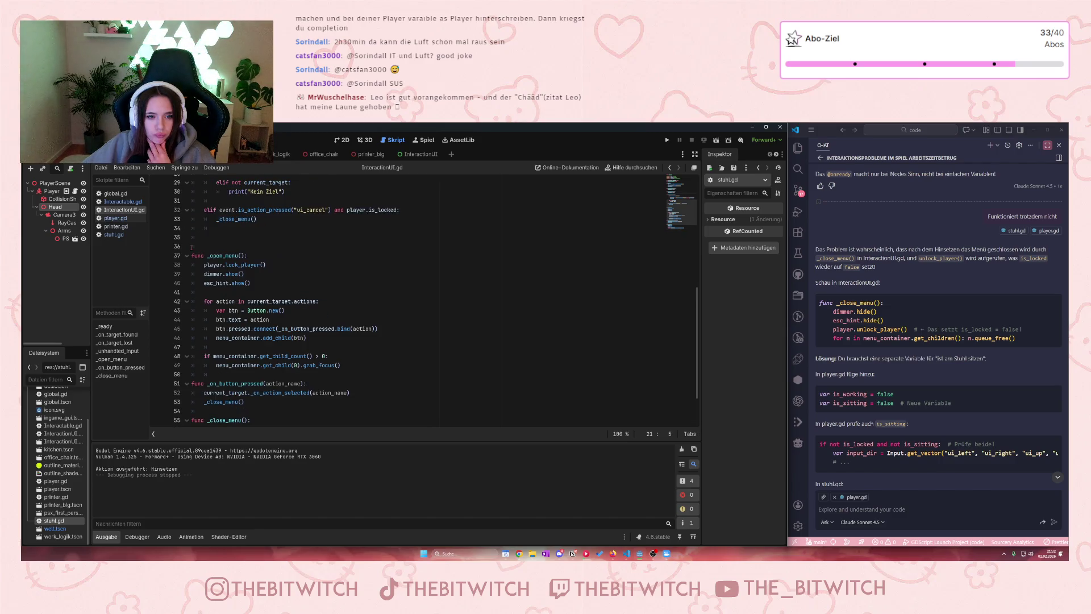
scroll(190, 249, "down", 2)
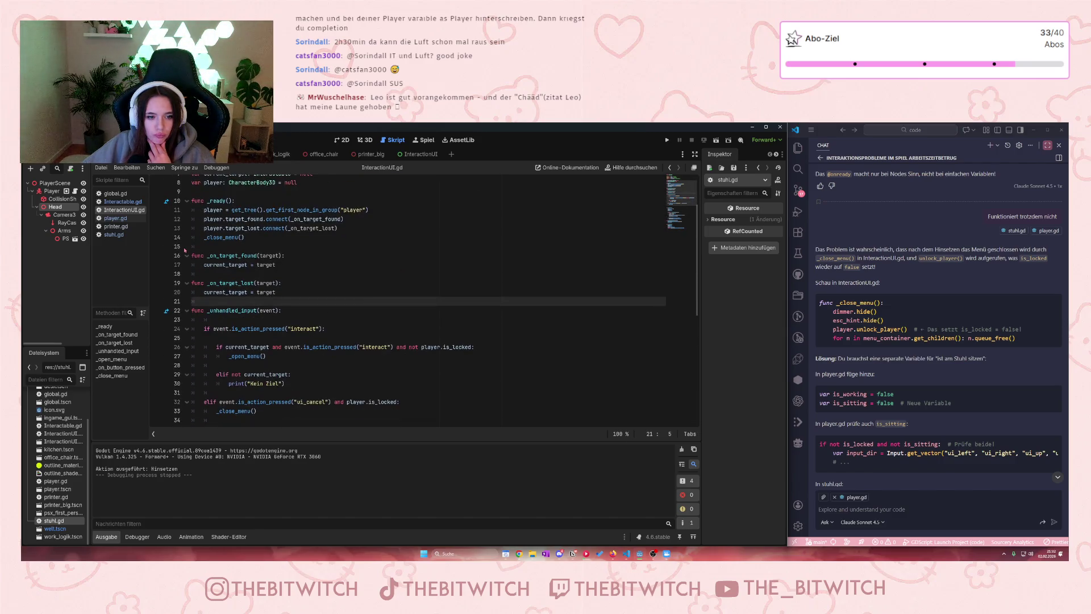
scroll(183, 248, "down", 1)
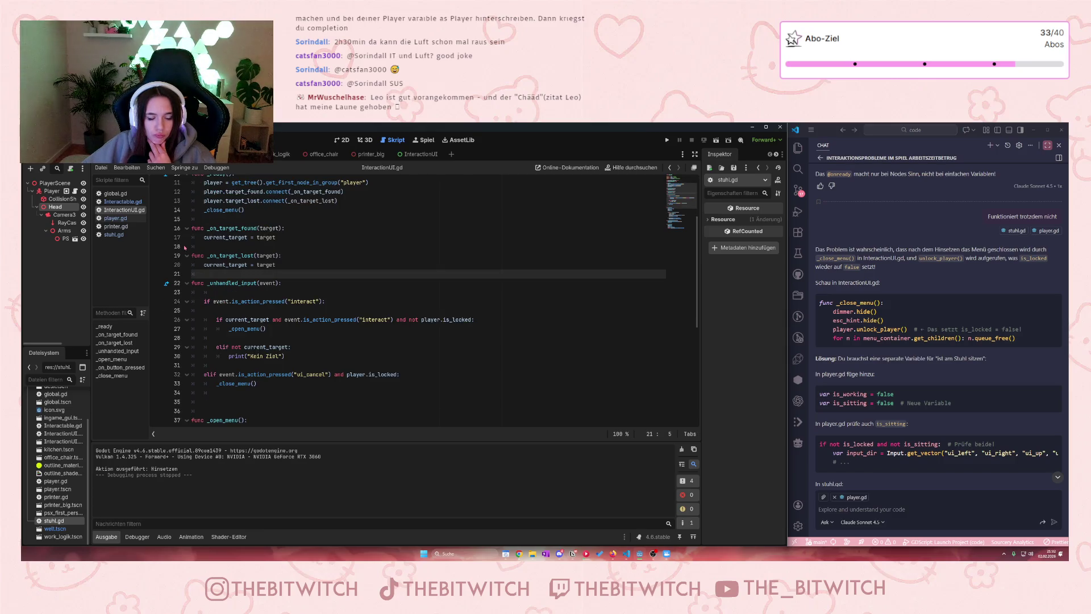
scroll(185, 247, "up", 4)
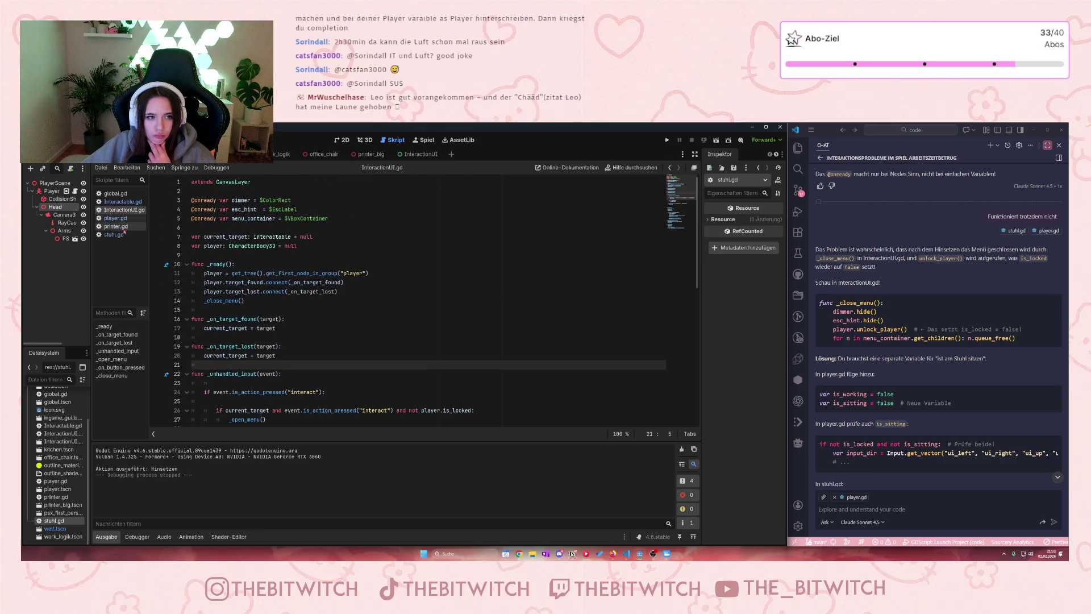
Step: Glance at printer.gd, then go back to stuhl.gd
left_click(125, 230)
left_click(350, 297)
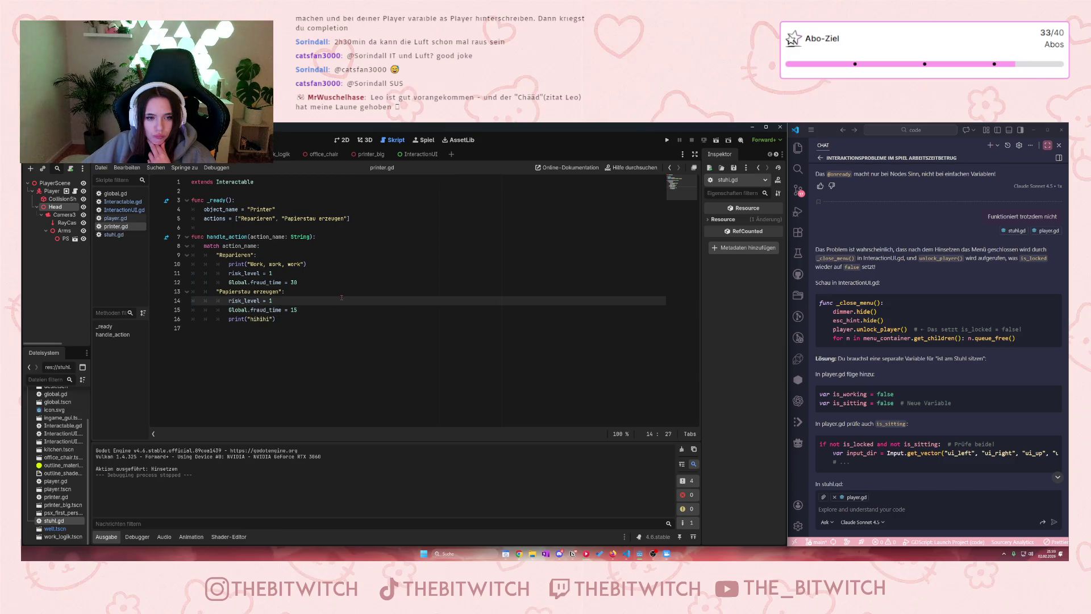
left_click(114, 234)
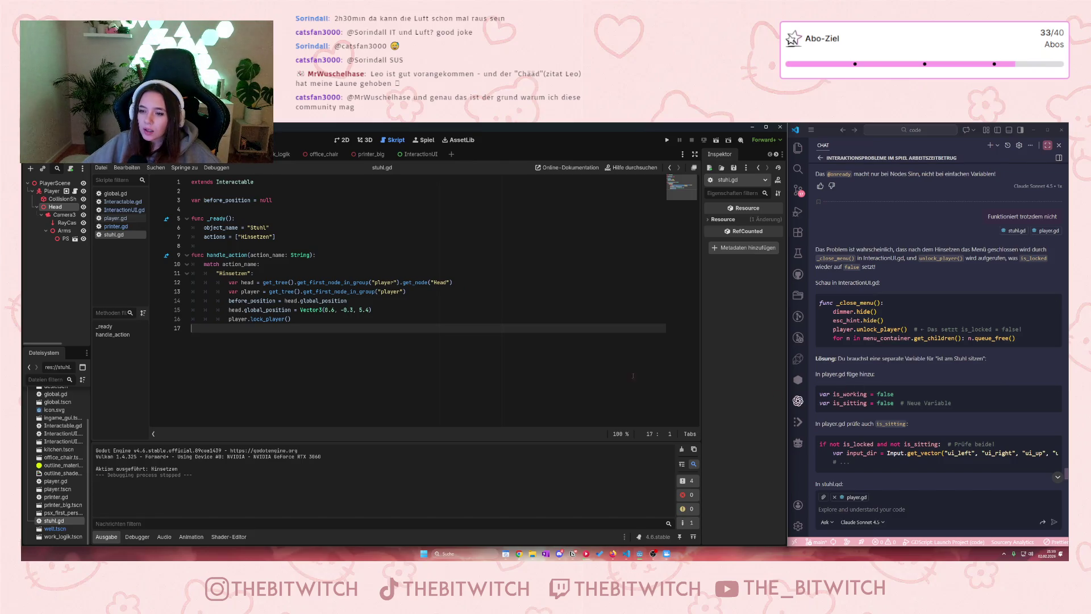
Step: Add a line under extends in player.gd and check how Interactable.gd declares class_name
left_click(114, 218)
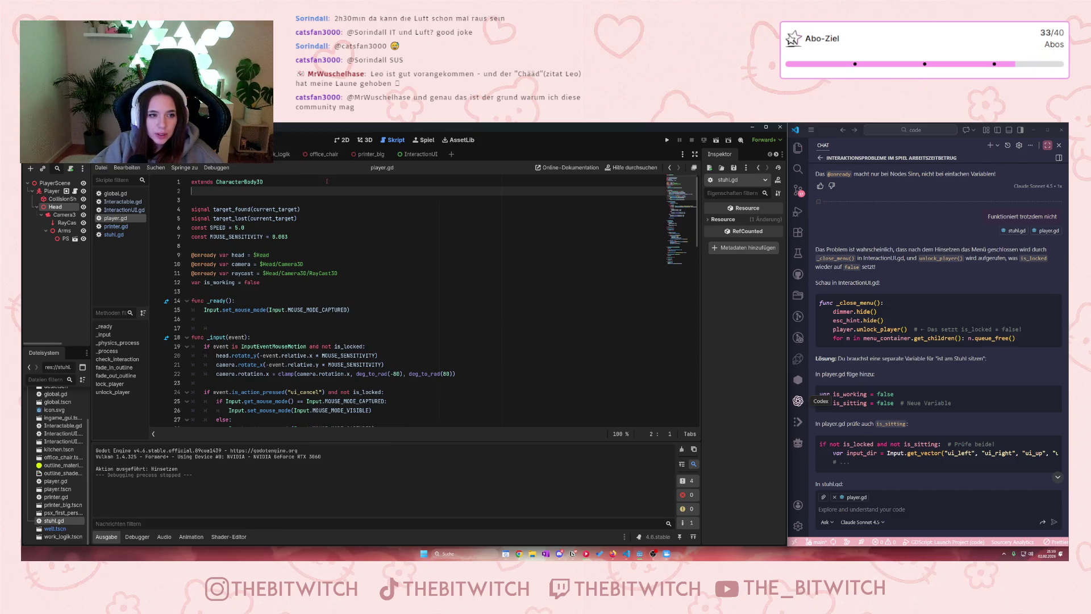
key("Return")
key("BackSpace")
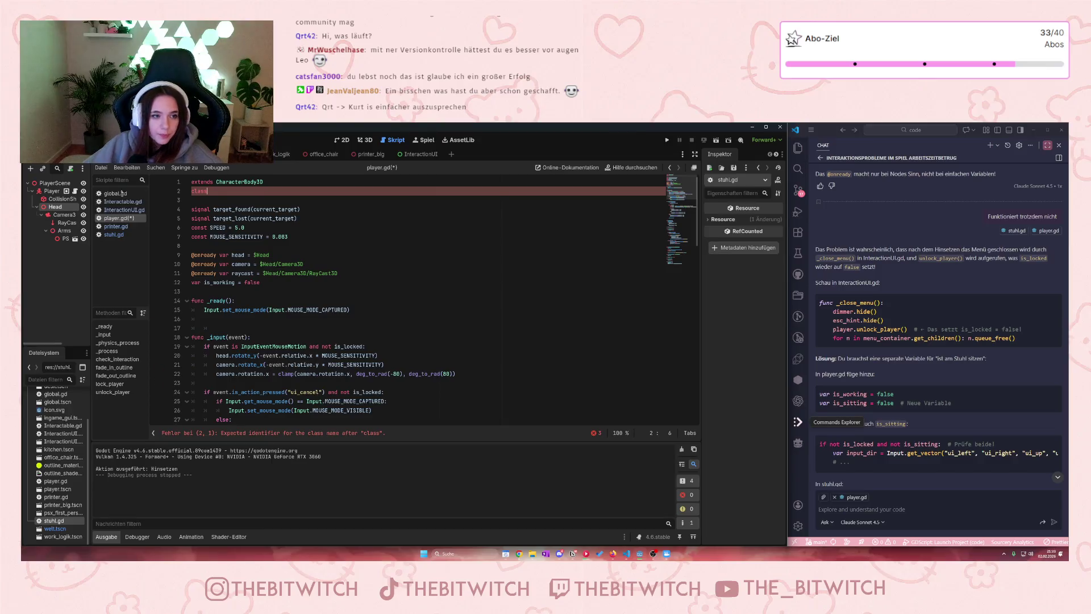
left_click(122, 202)
left_click(123, 219)
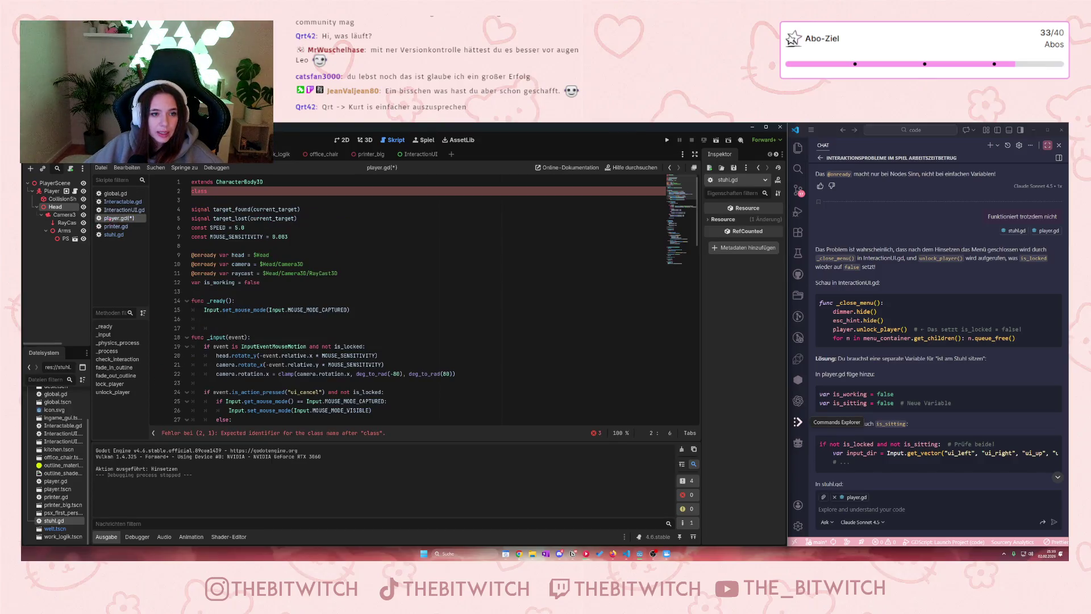
Step: Declare 'class_name Player' in player.gd, save it, and open stuhl.gd
type("_name player")
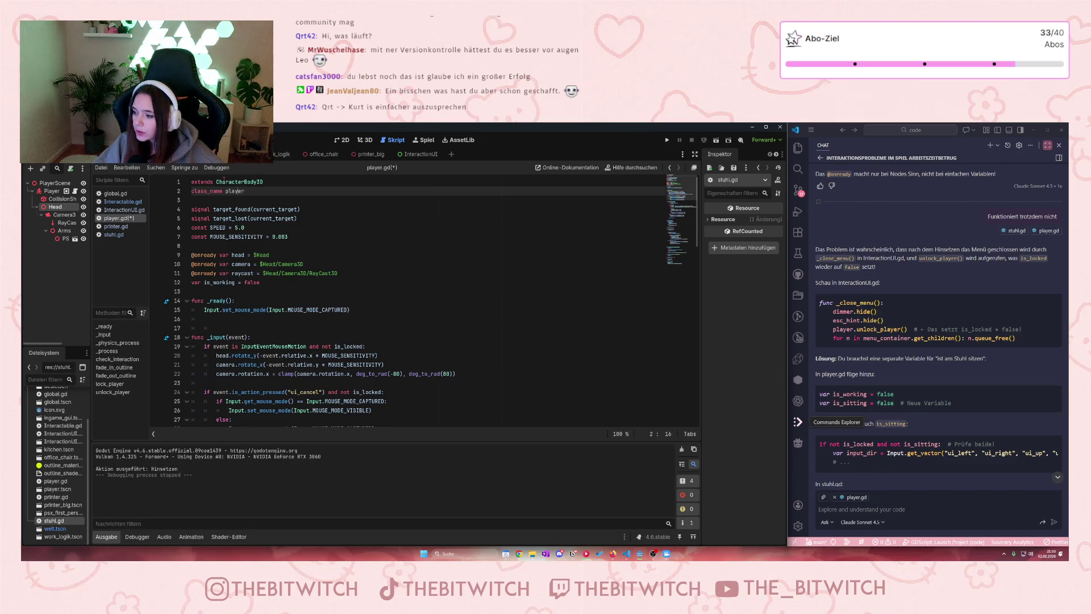
key("BackSpace")
type("P")
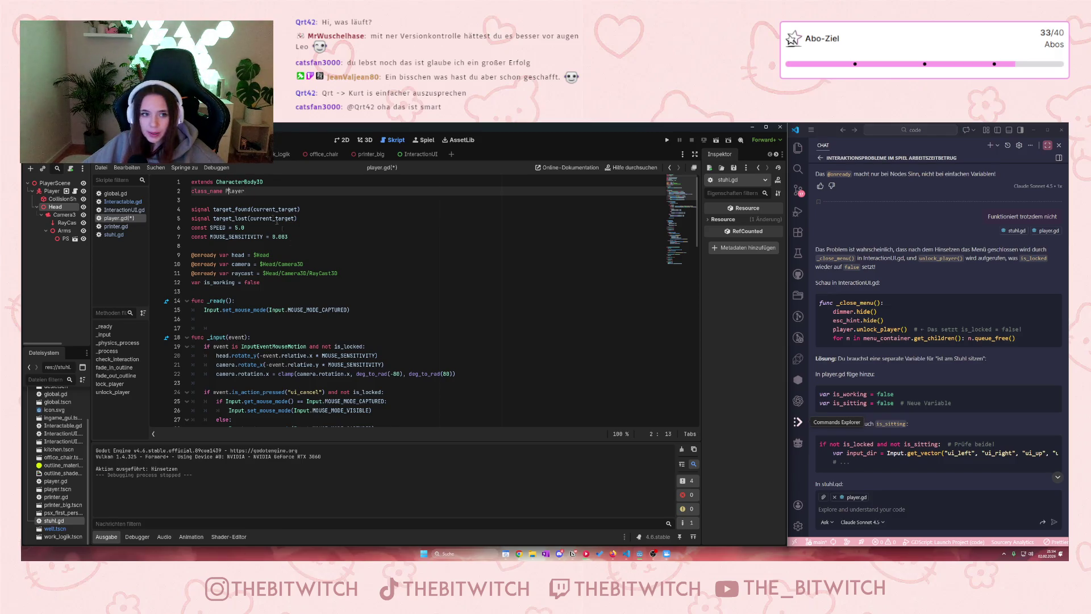
mouse_move(279, 265)
scroll(262, 323, "down", 3)
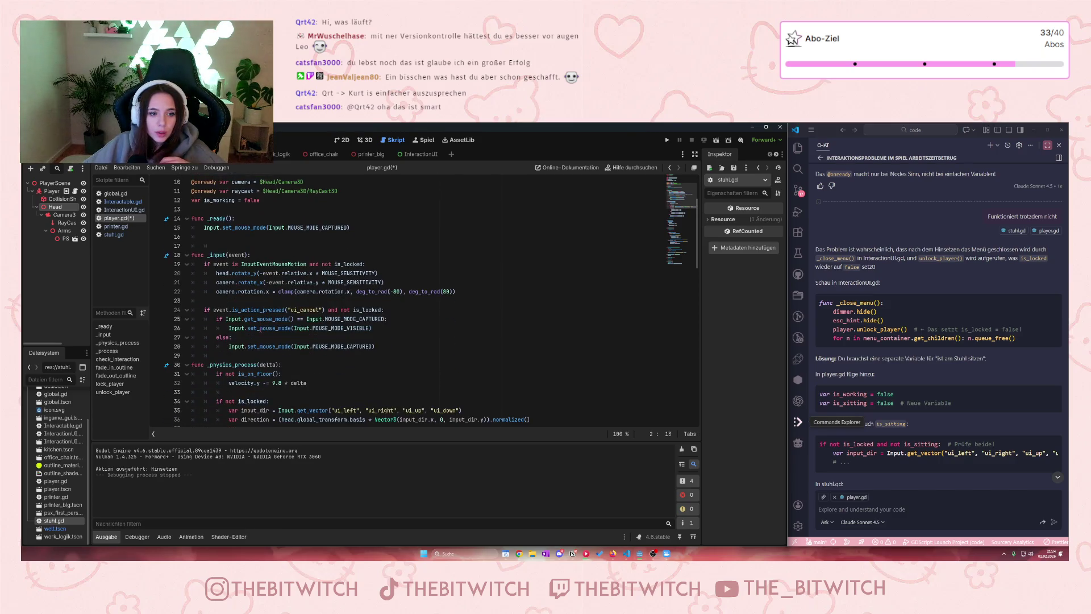
left_click(390, 282)
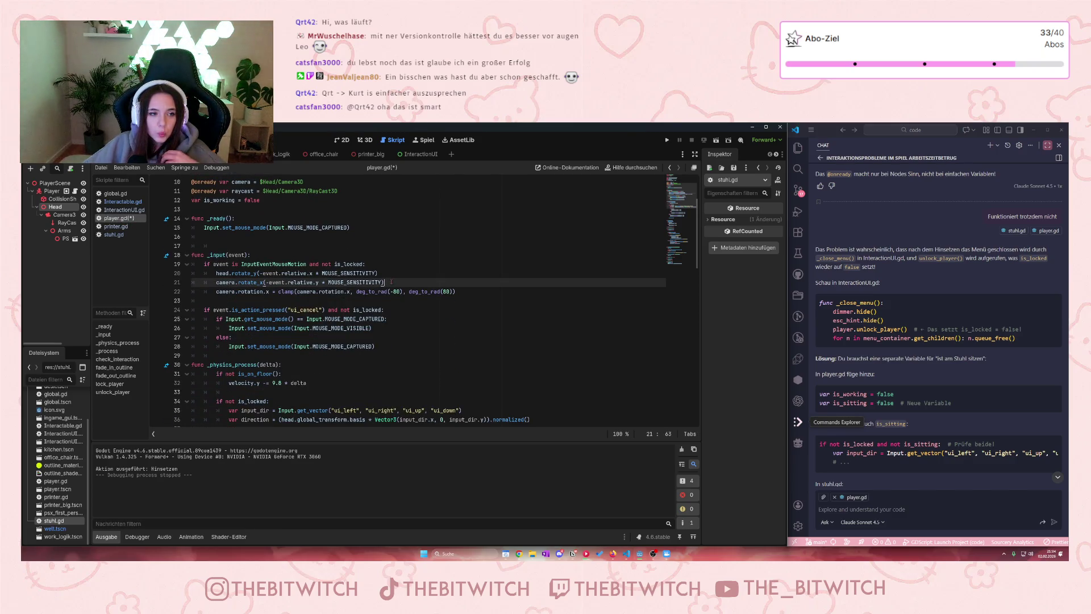
key("ctrl+s")
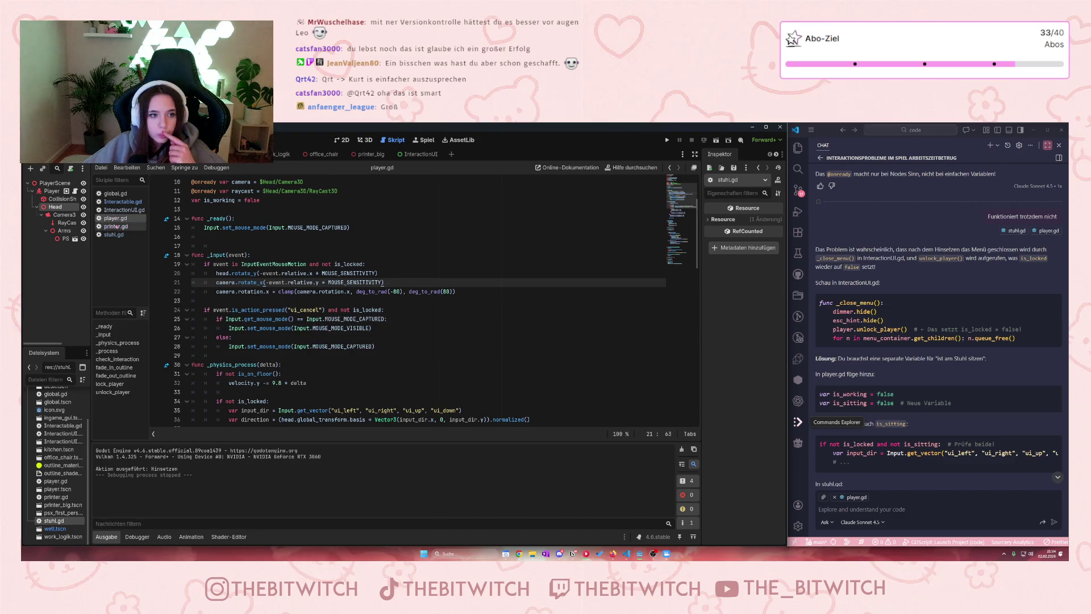
left_click(113, 234)
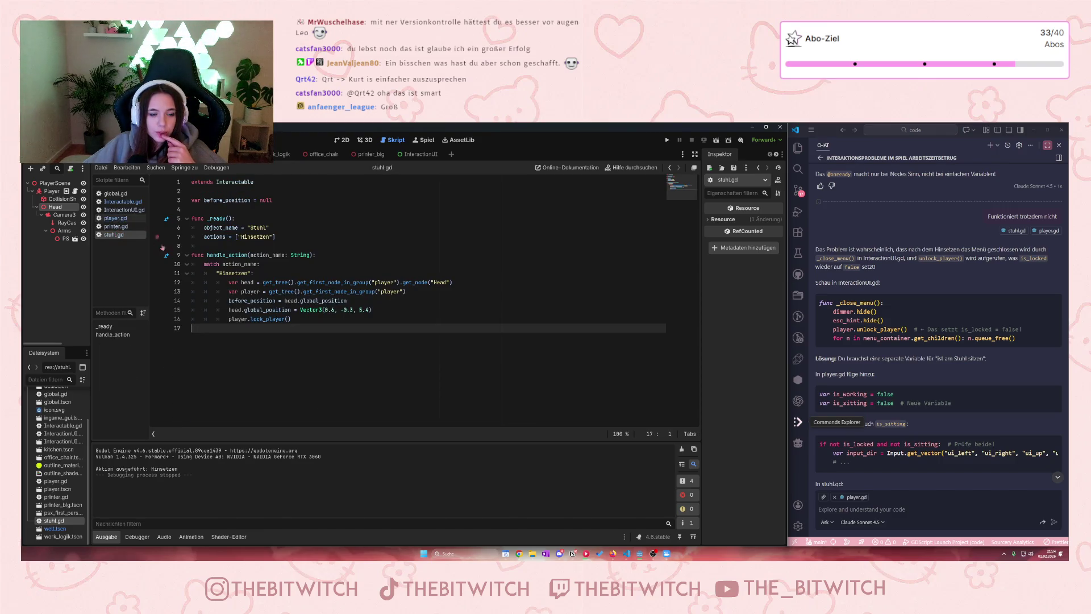
Step: Append 'as Player' to the player group lookup on line 13
left_click(424, 291)
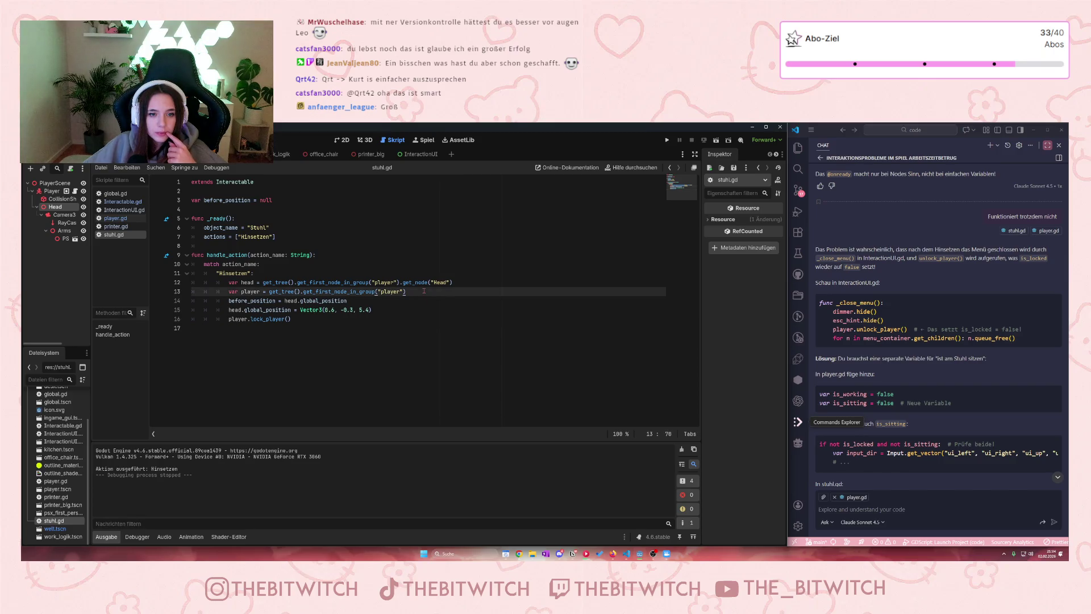
type(" as")
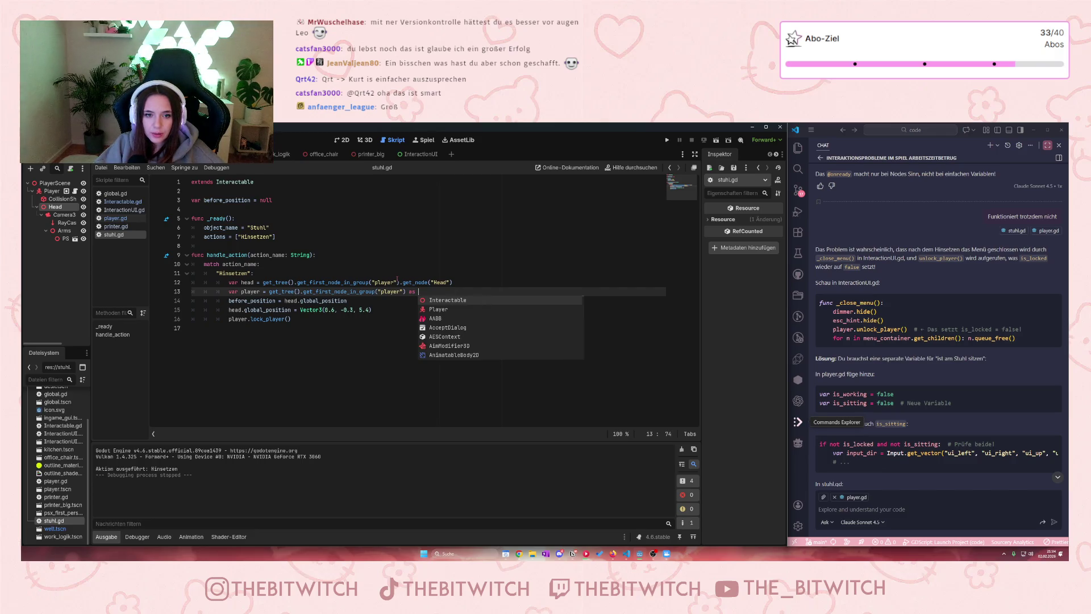
left_click(438, 309)
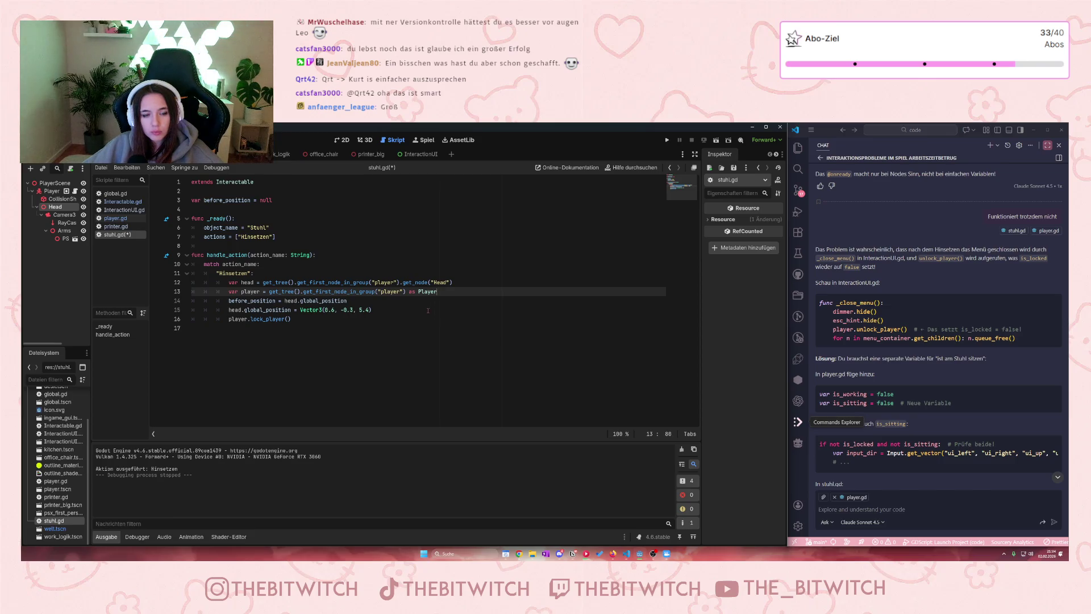
Step: Replace lock_player() on line 16 with is_locked from the completion list and save stuhl.gd
left_click(427, 321)
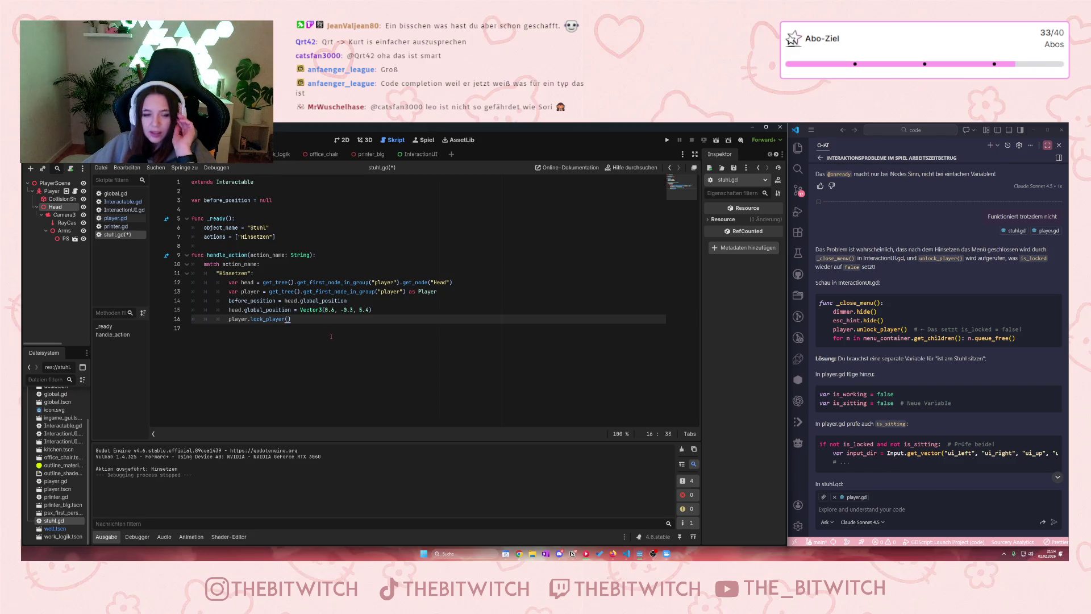
left_click(310, 370)
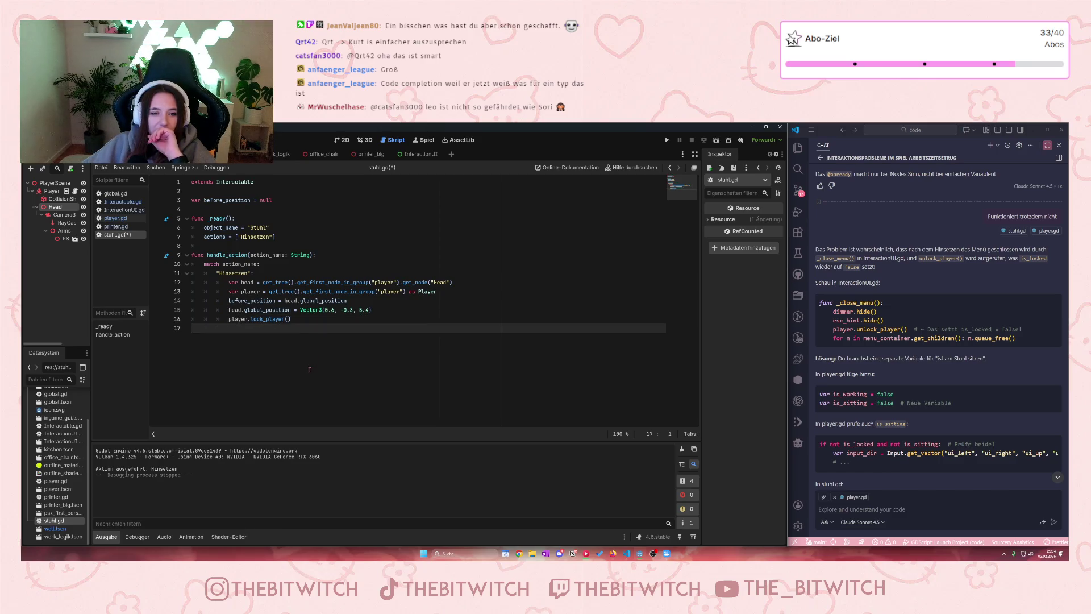
left_click(294, 319)
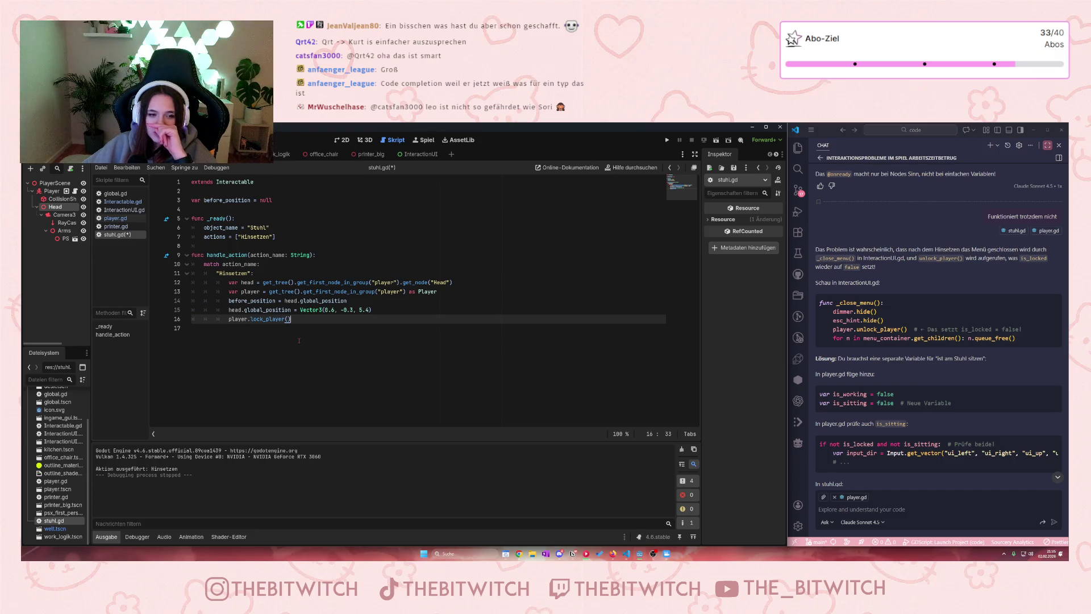
left_click_drag(291, 319, 248, 319)
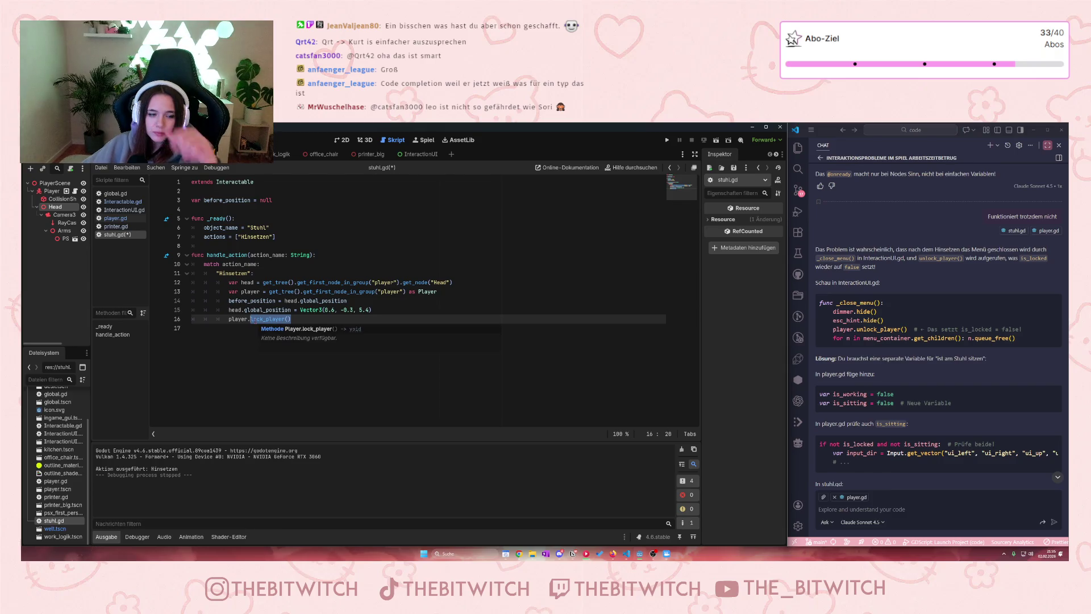
key("BackSpace")
key("BackSpace")
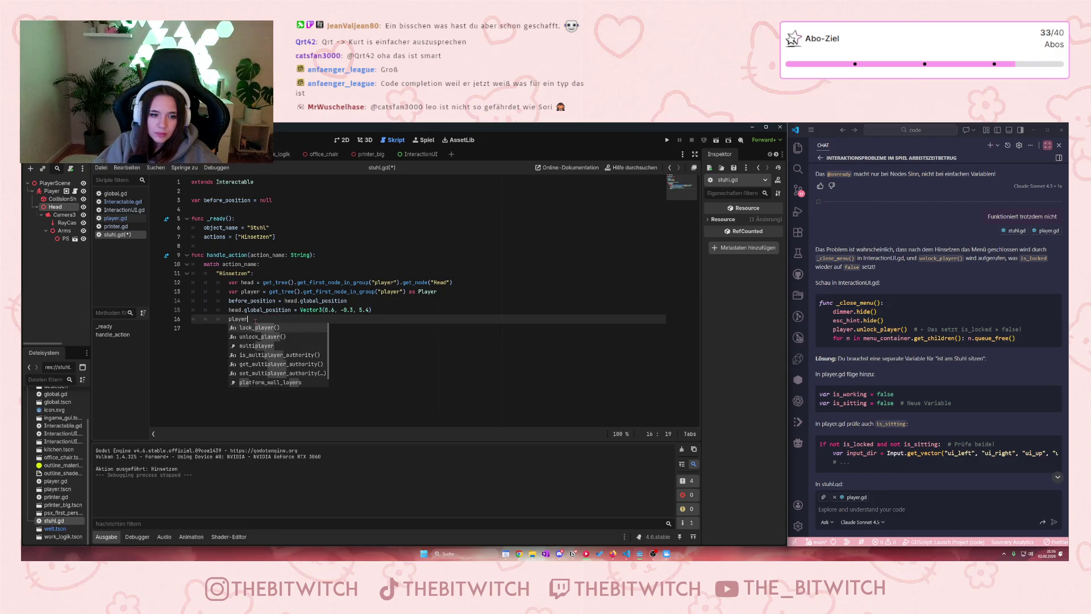
type(".")
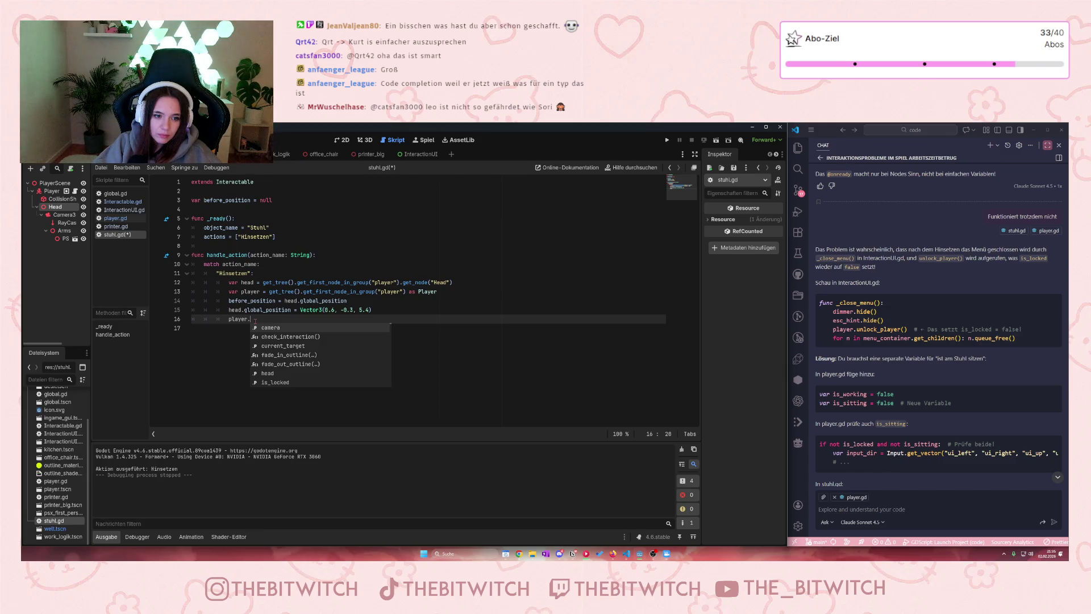
left_click(271, 382)
left_click(298, 359)
key("ctrl+s")
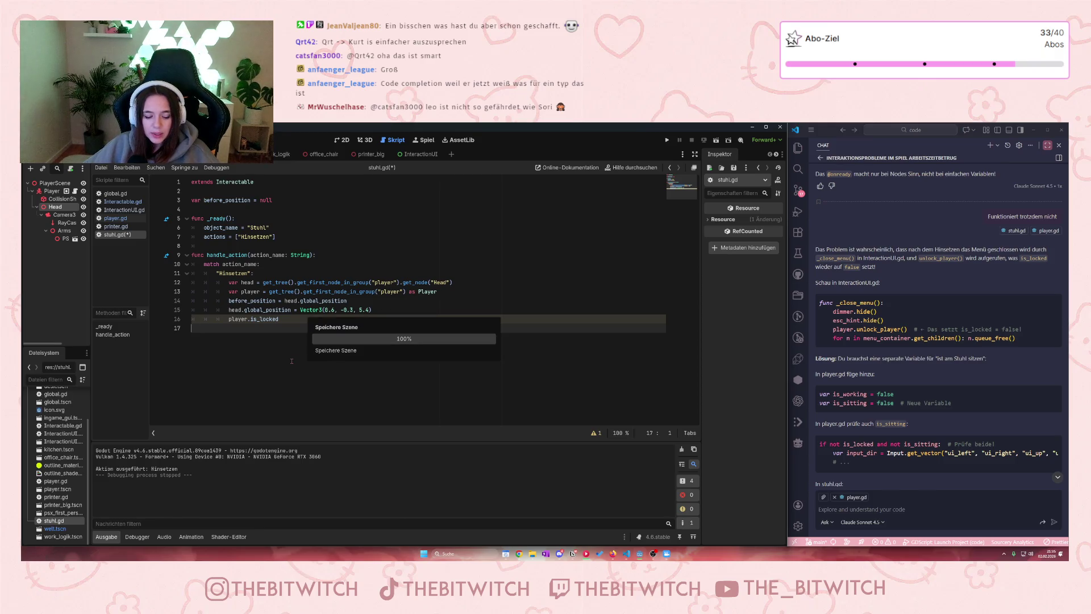
left_click(667, 140)
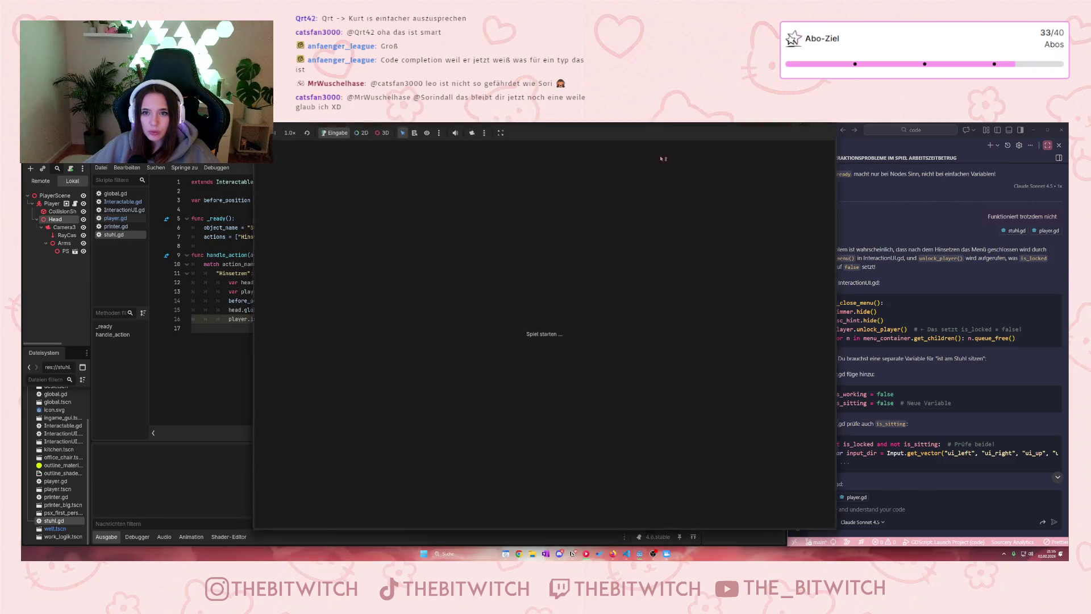
key("w")
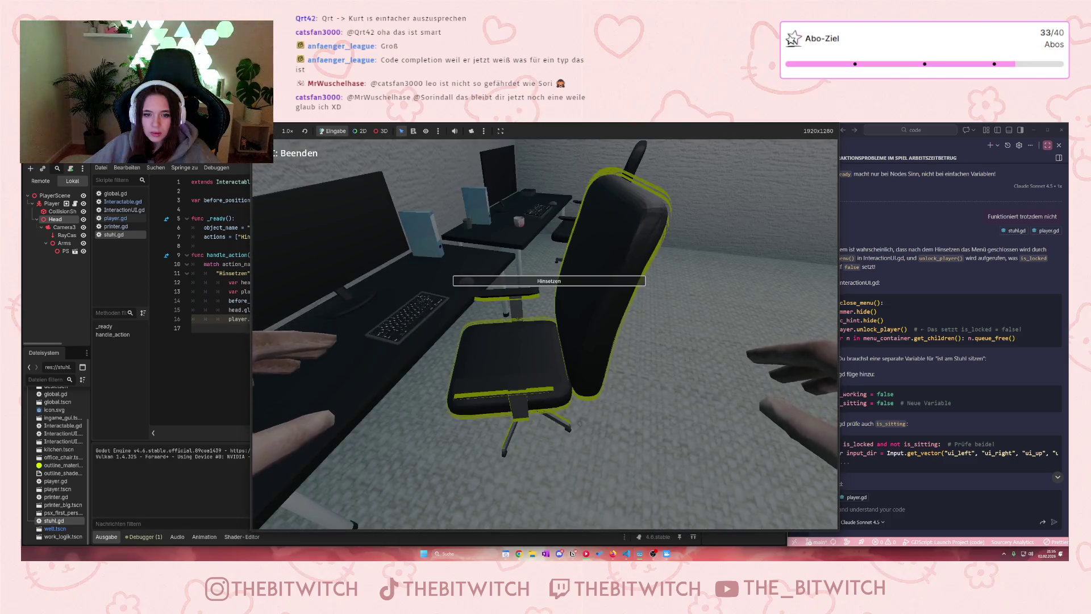
key("e")
key("w")
key("w")
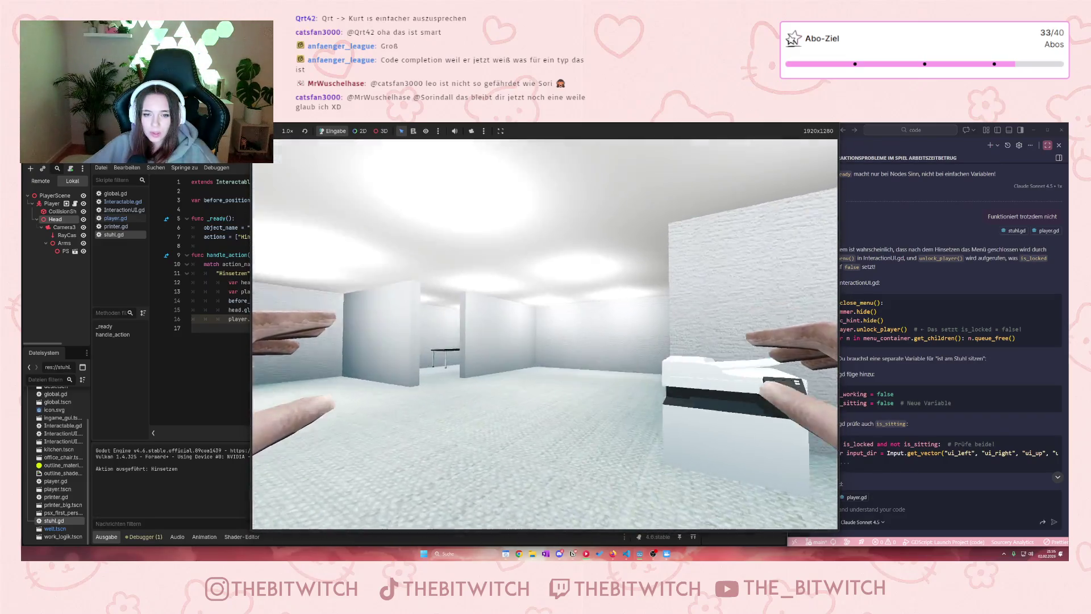
mouse_move(711, 126)
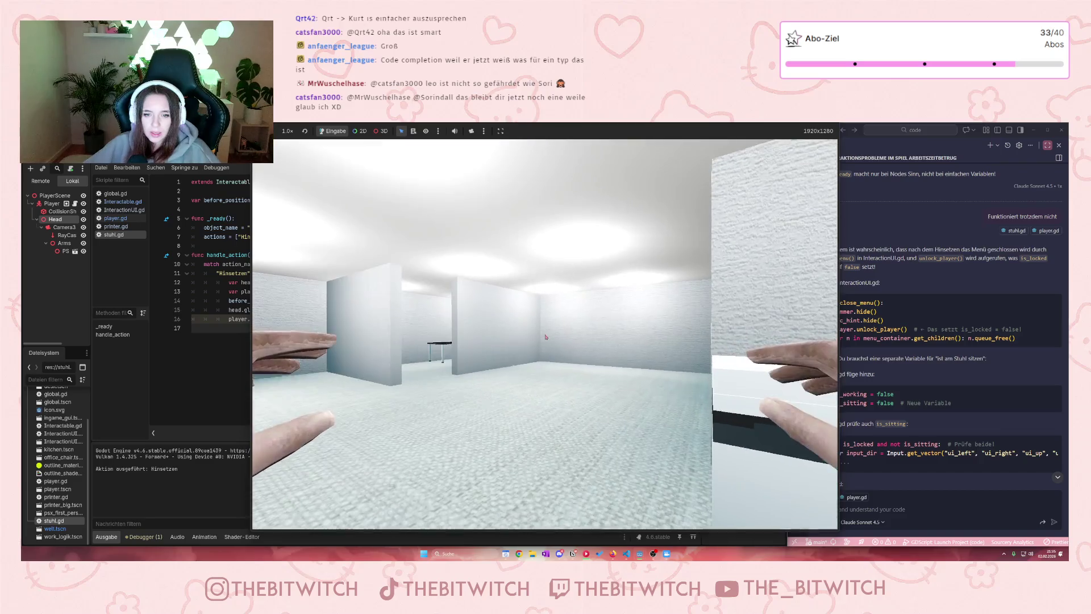
key("F11")
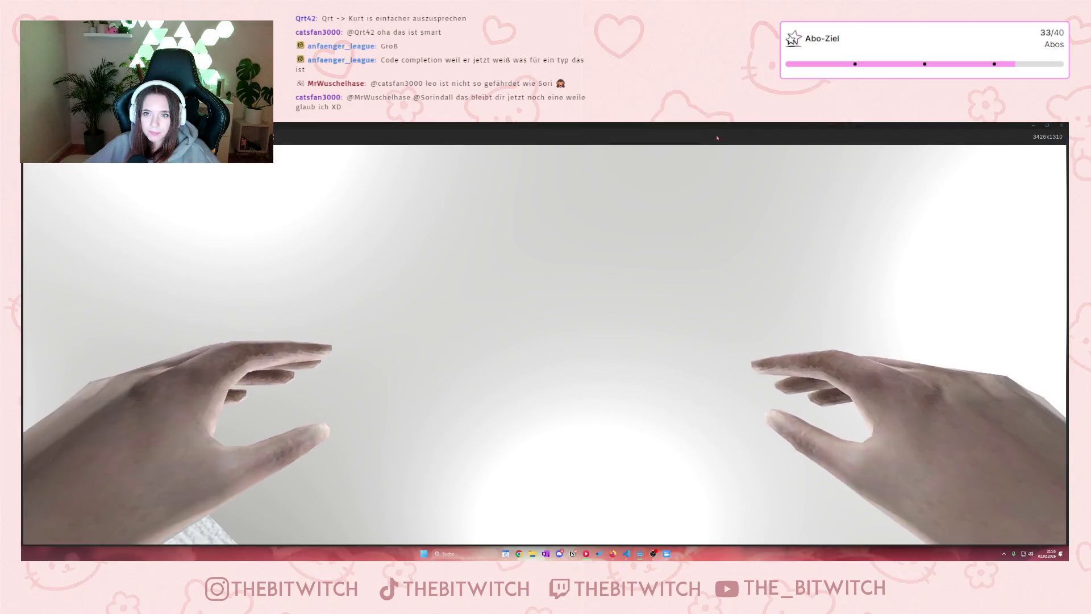
key("F8")
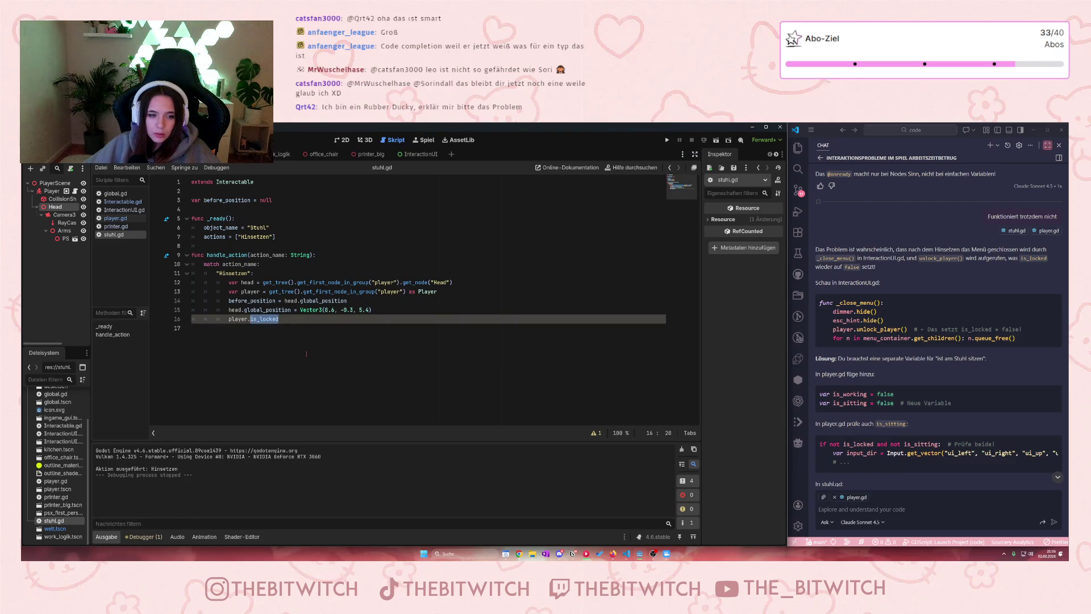
Step: Delete is_locked from line 16 and browse the player member suggestions
key("BackSpace")
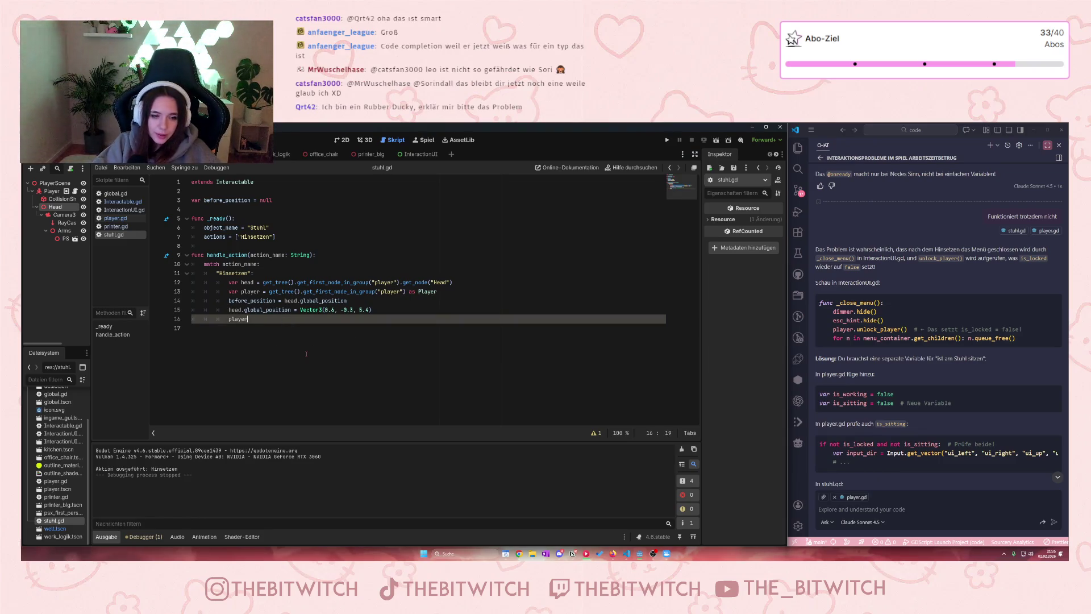
type(".")
key("ctrl+space")
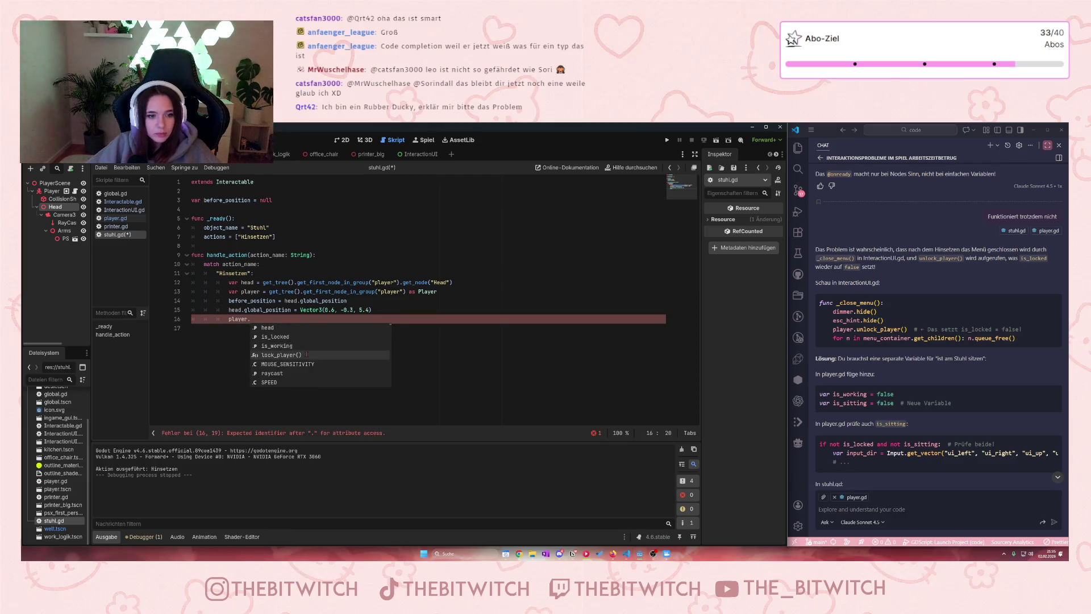
scroll(306, 354, "down", 1)
scroll(306, 354, "down", 5)
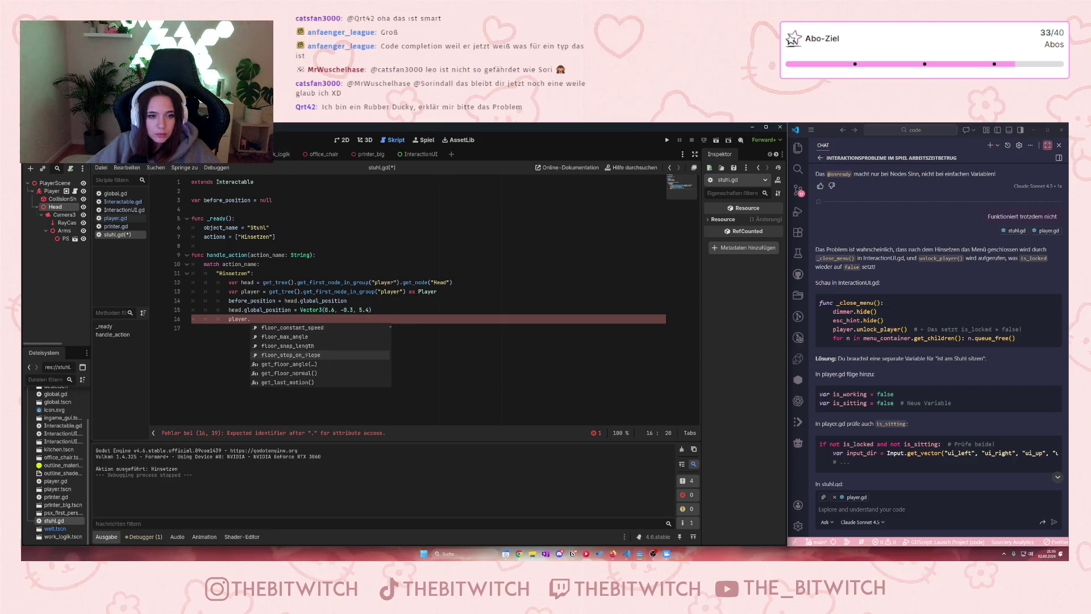
scroll(307, 354, "down", 7)
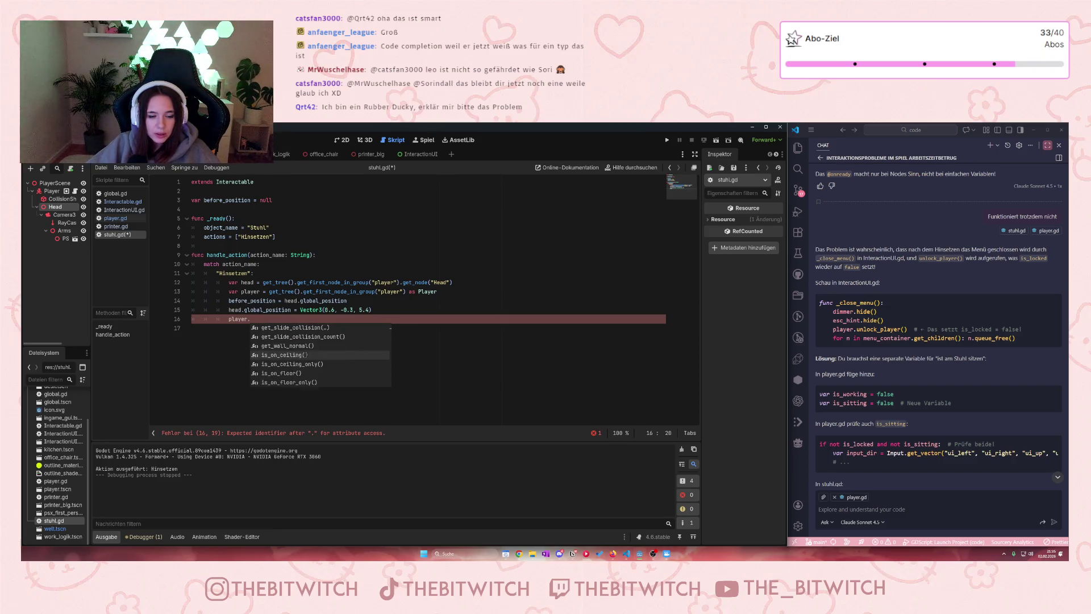
scroll(306, 354, "down", 15)
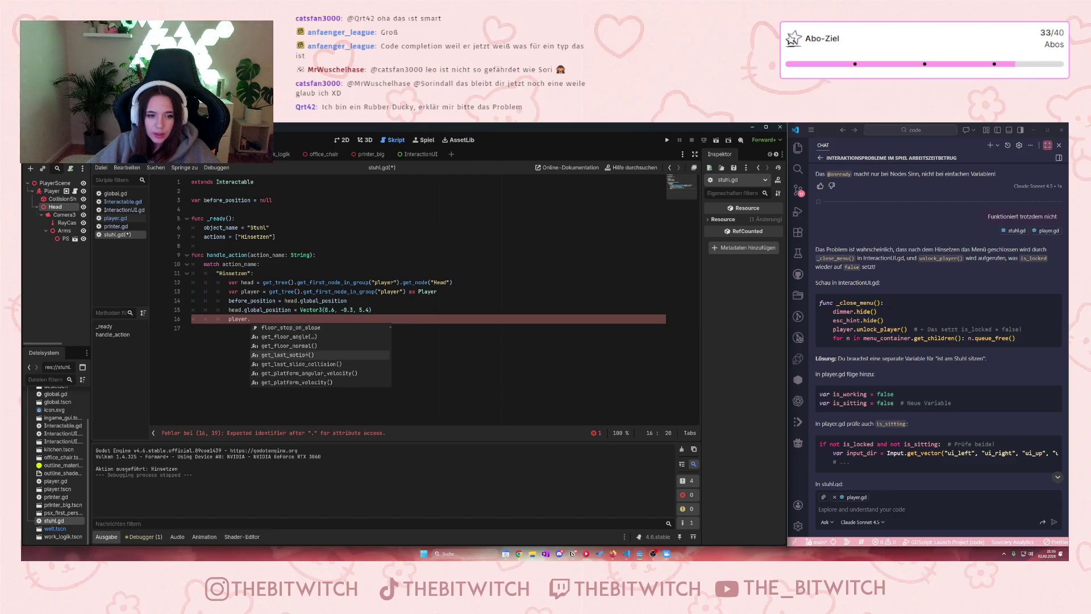
scroll(306, 354, "down", 5)
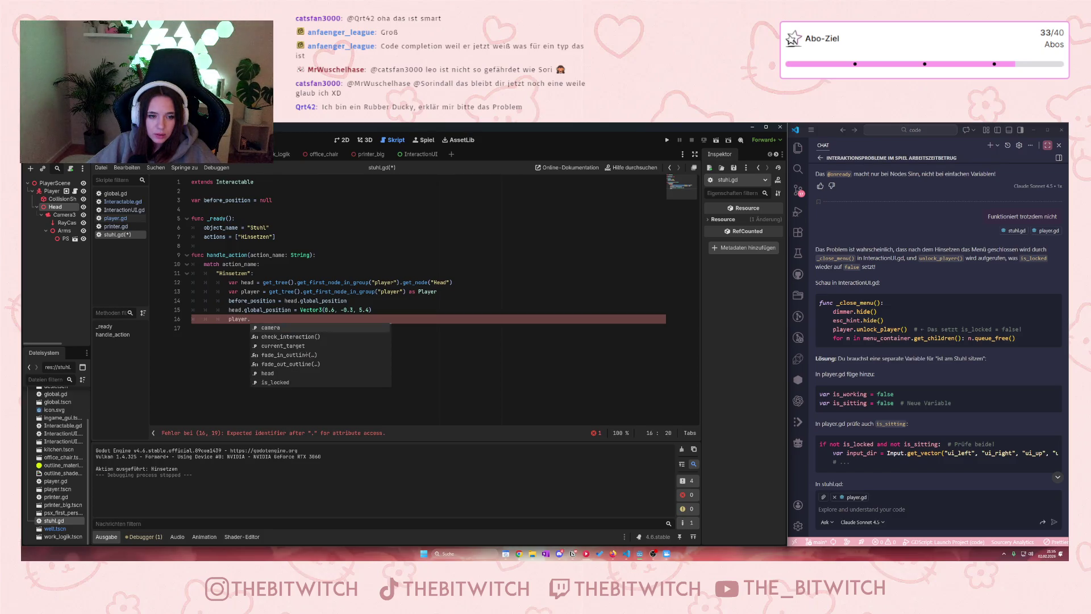
scroll(306, 354, "up", 20)
scroll(306, 354, "down", 3)
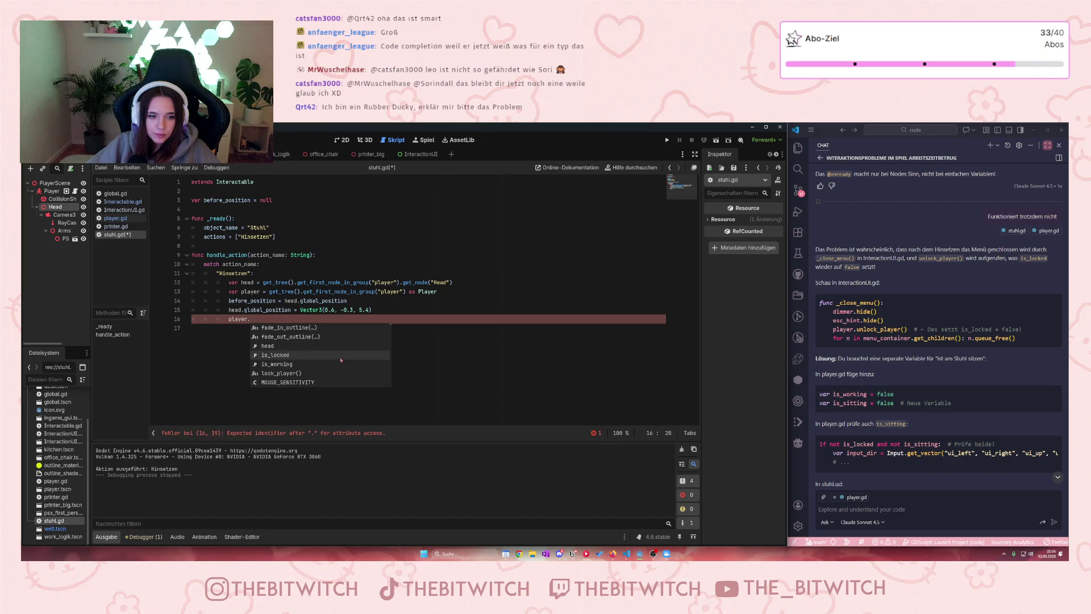
left_click(431, 294)
Step: Write player.lock_player() back on line 16 and start a new test run
key("Down")
key("Down")
key("Down")
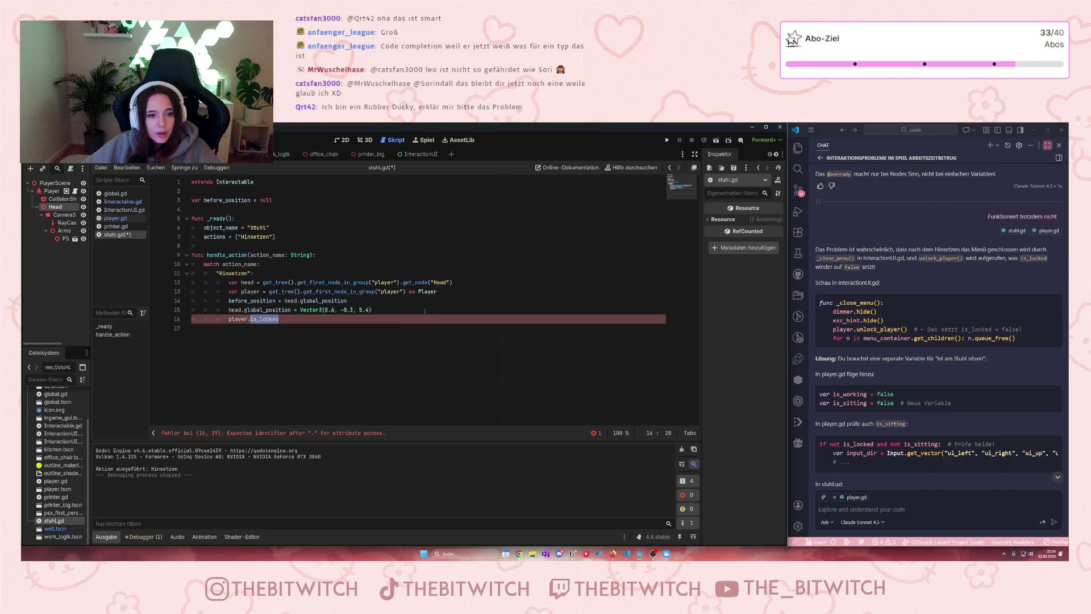
key("ctrl+s")
type("lock_player()")
key("Return")
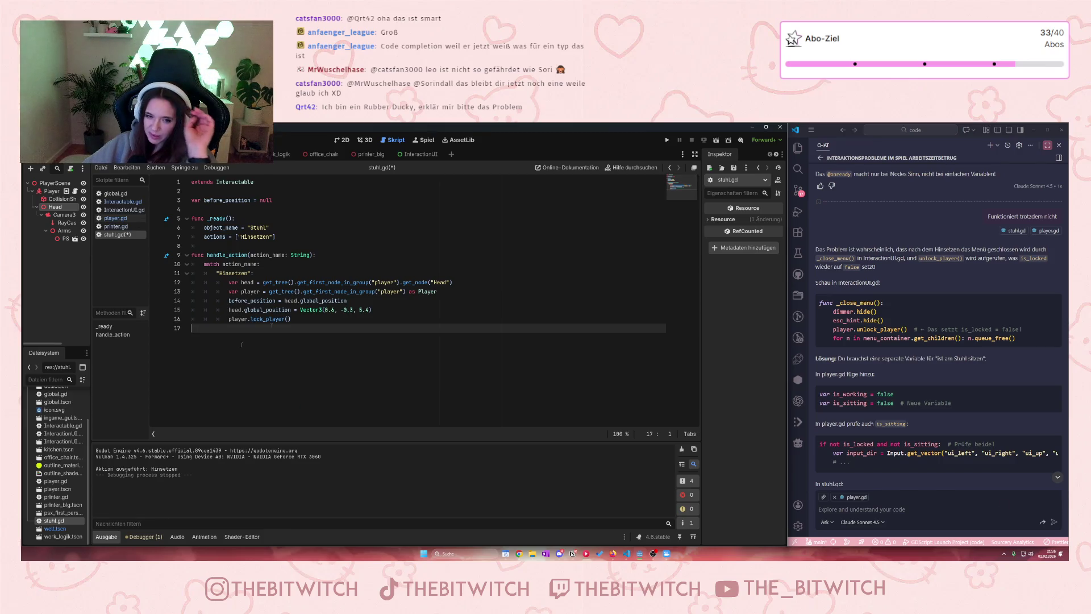
left_click(667, 140)
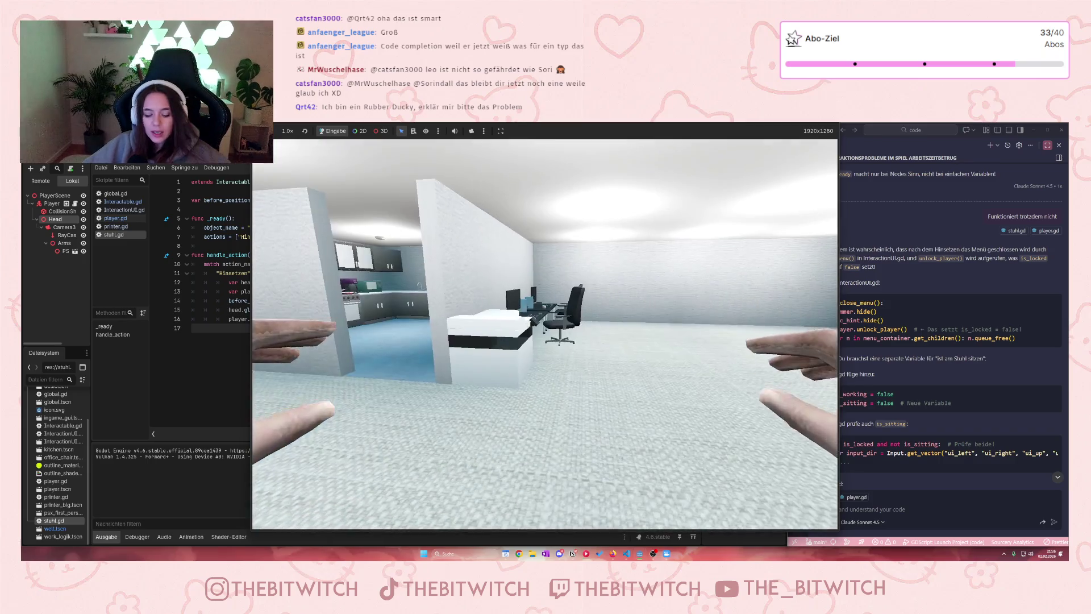
Step: Walk to the office chair, choose Hinsetzen, and try walking away
key("w")
key("e")
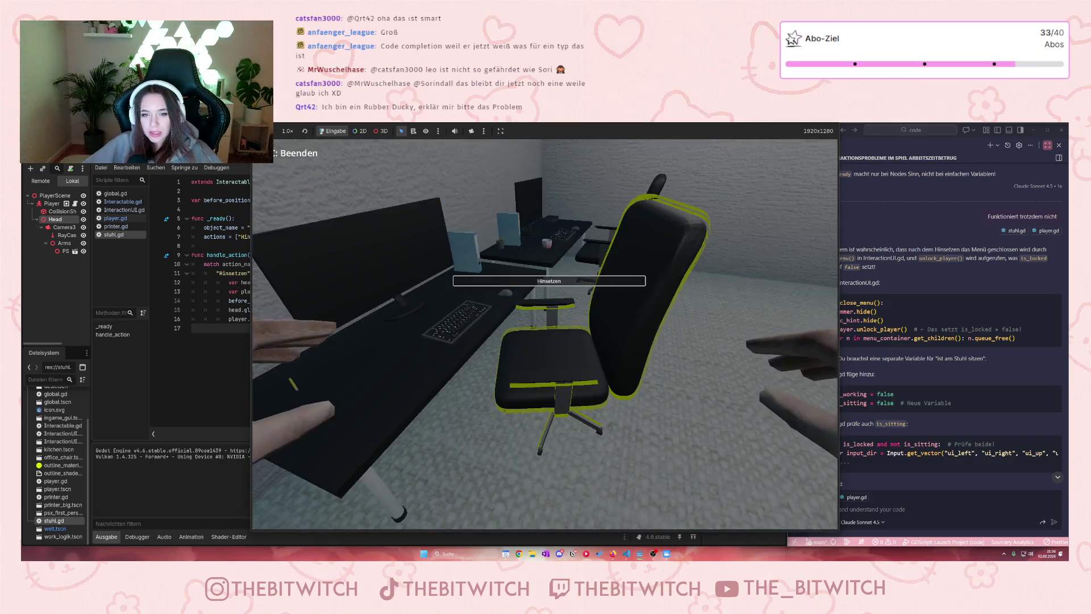
key("Return")
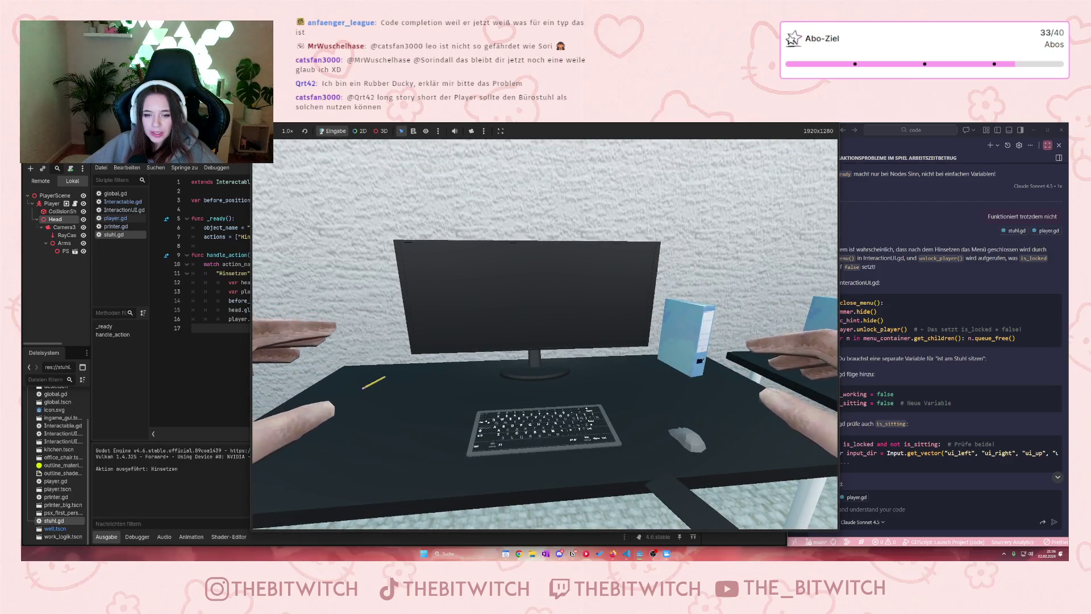
key("s")
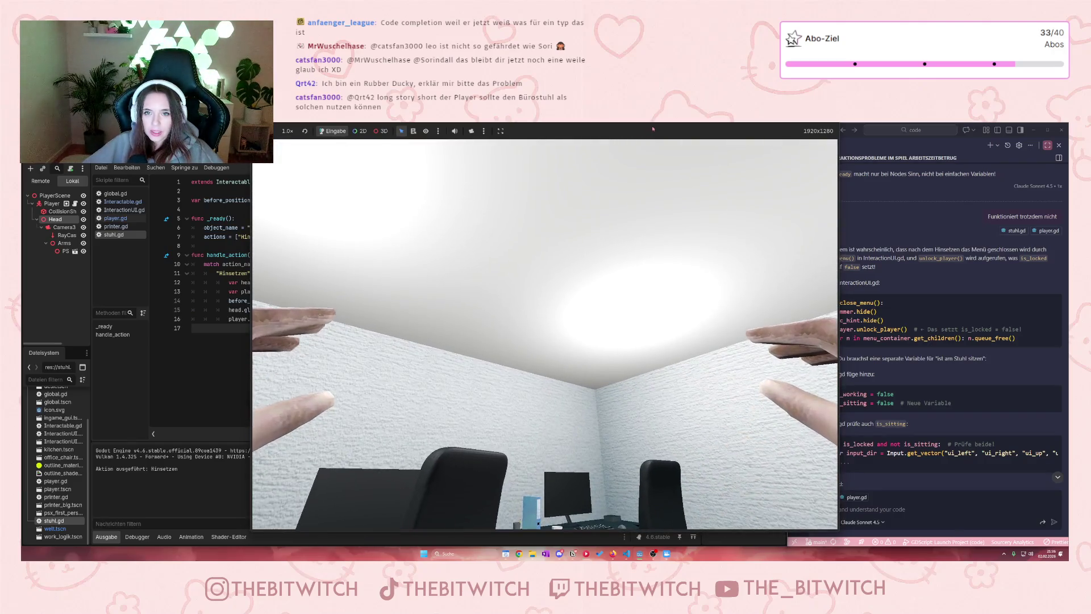
Step: Stop the running game and open player.gd in the script editor
double_click(653, 129)
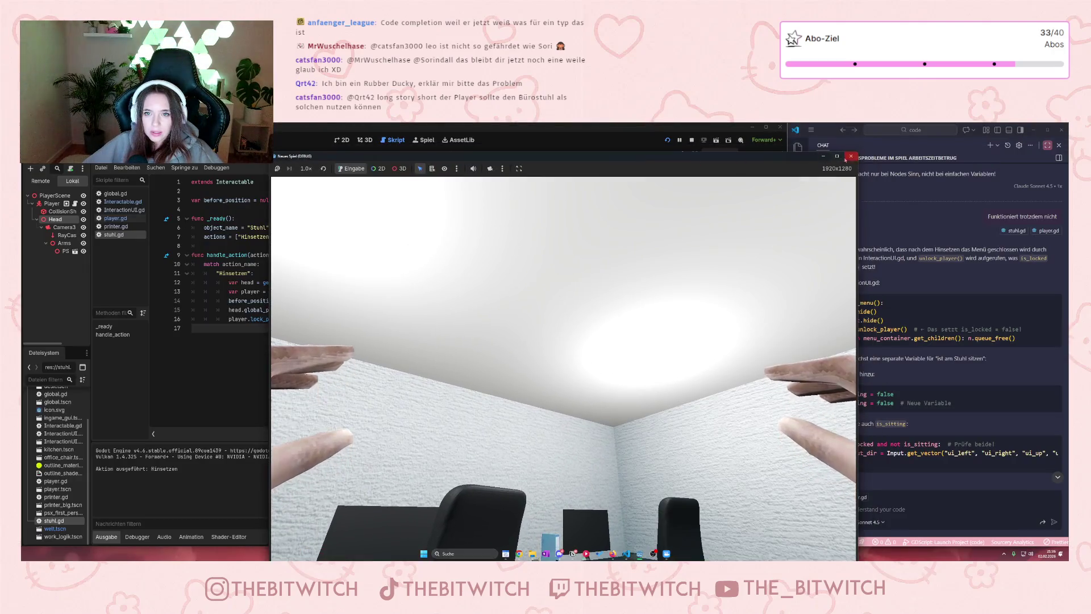
left_click(847, 157)
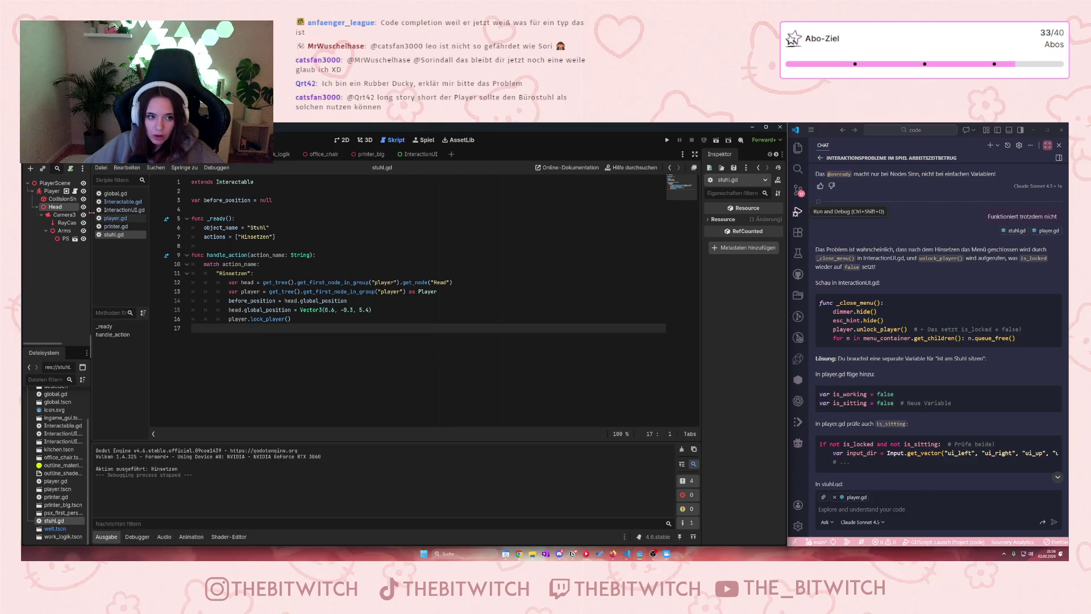
left_click(108, 219)
Step: Scroll through player.gd and inspect velocity lines 45–46 in the is_locked else branch
scroll(416, 352, "down", 12)
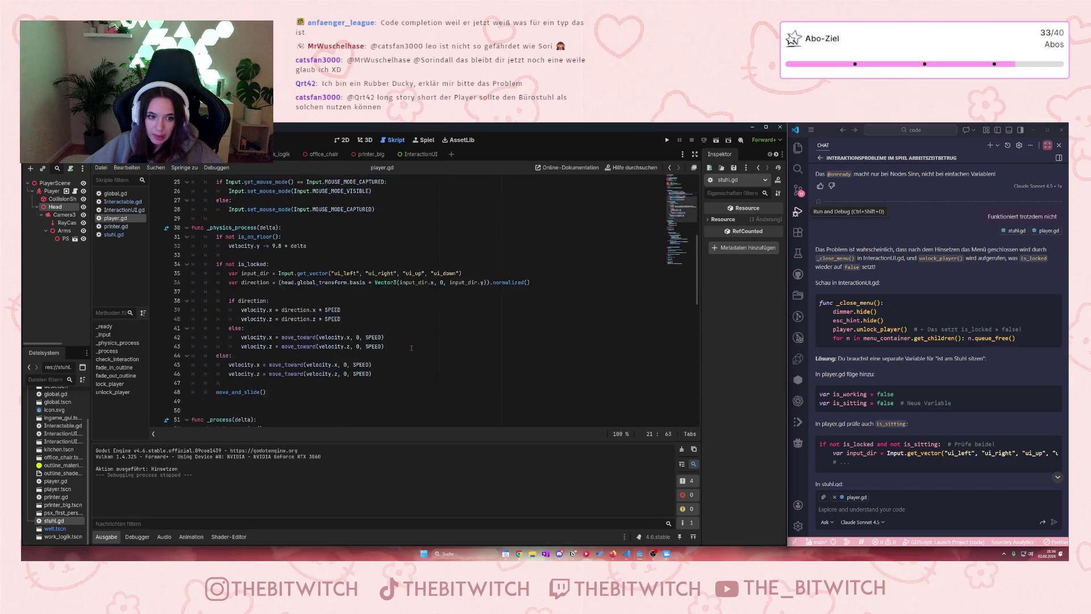
scroll(394, 341, "down", 2)
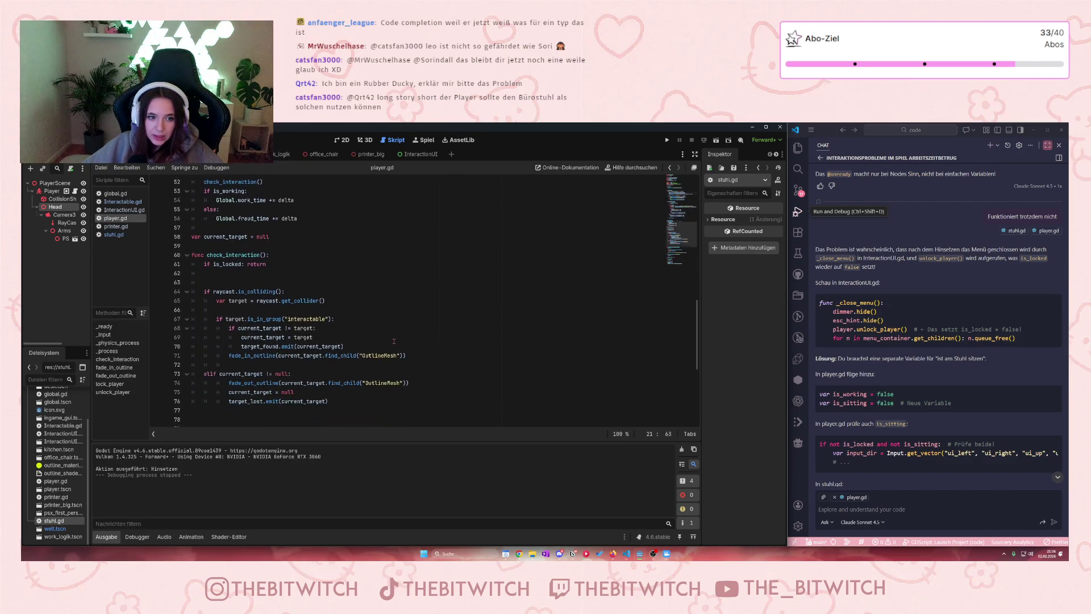
scroll(384, 340, "down", 7)
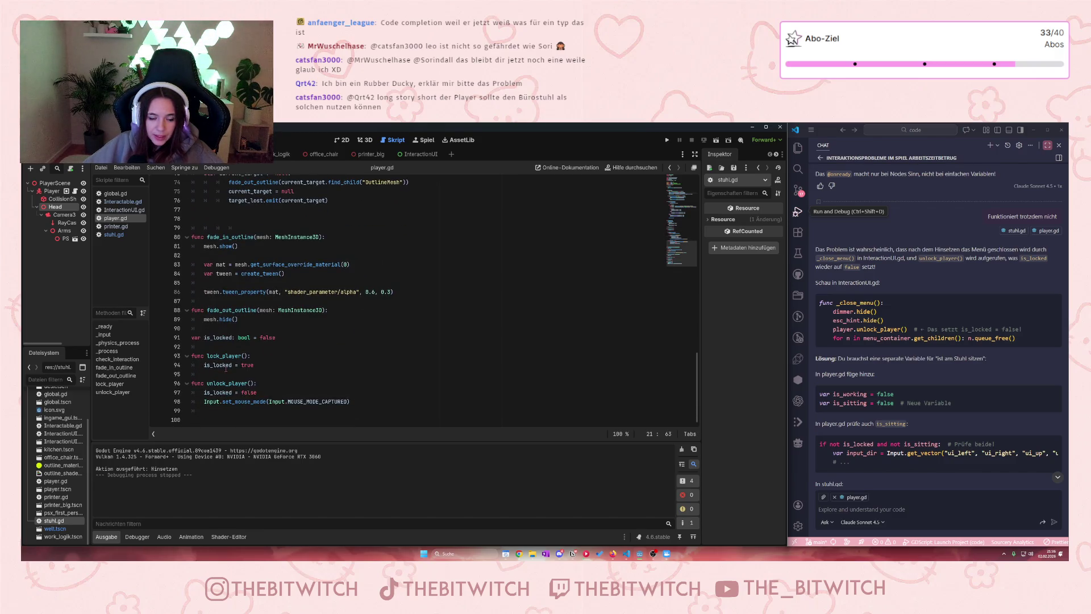
scroll(304, 362, "up", 16)
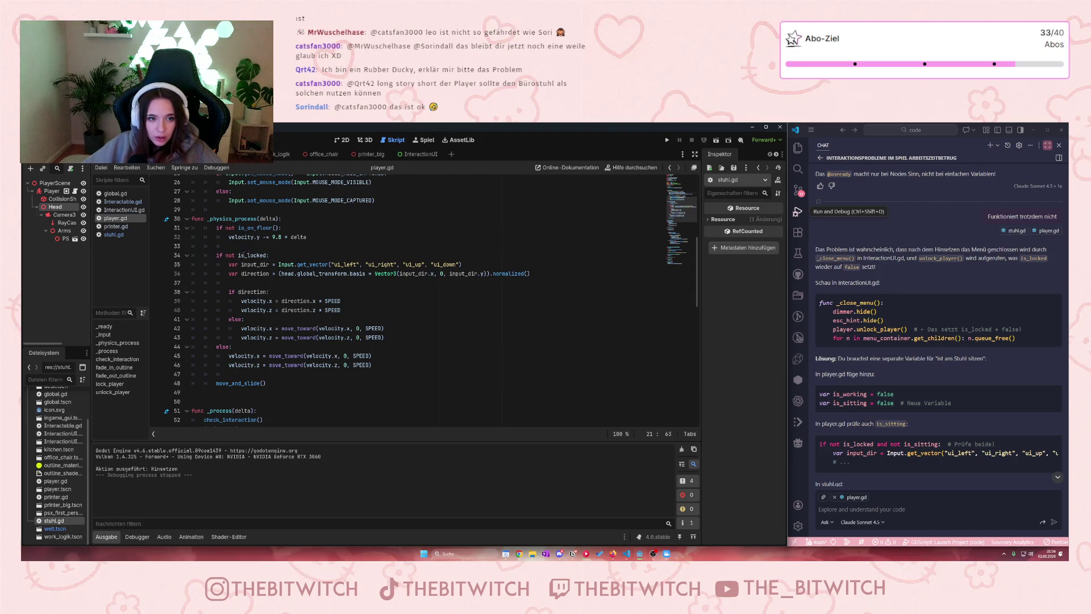
left_click_drag(234, 356, 282, 365)
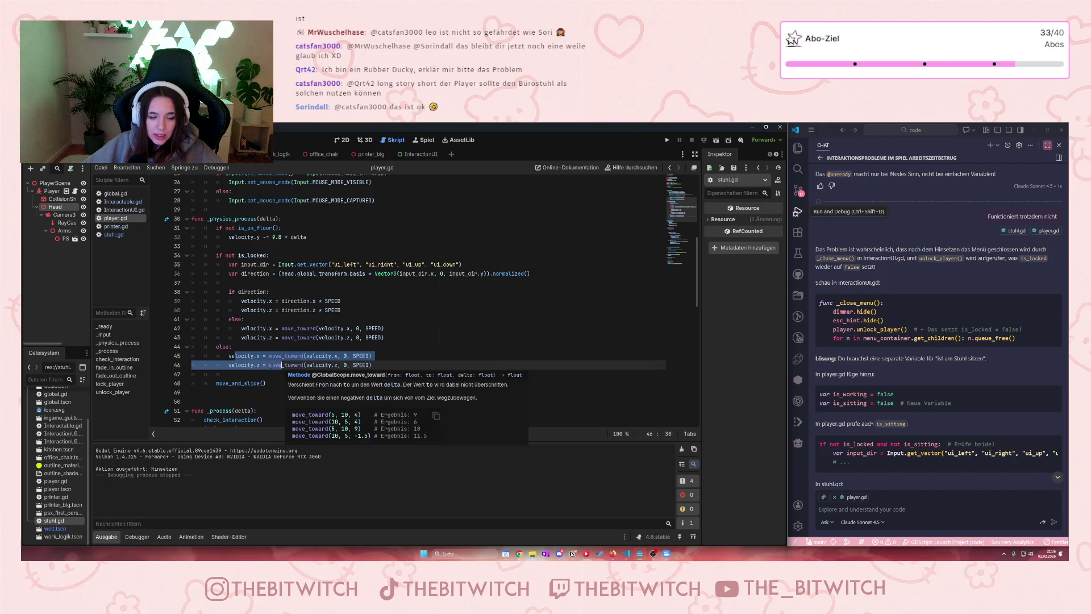
left_click(269, 365)
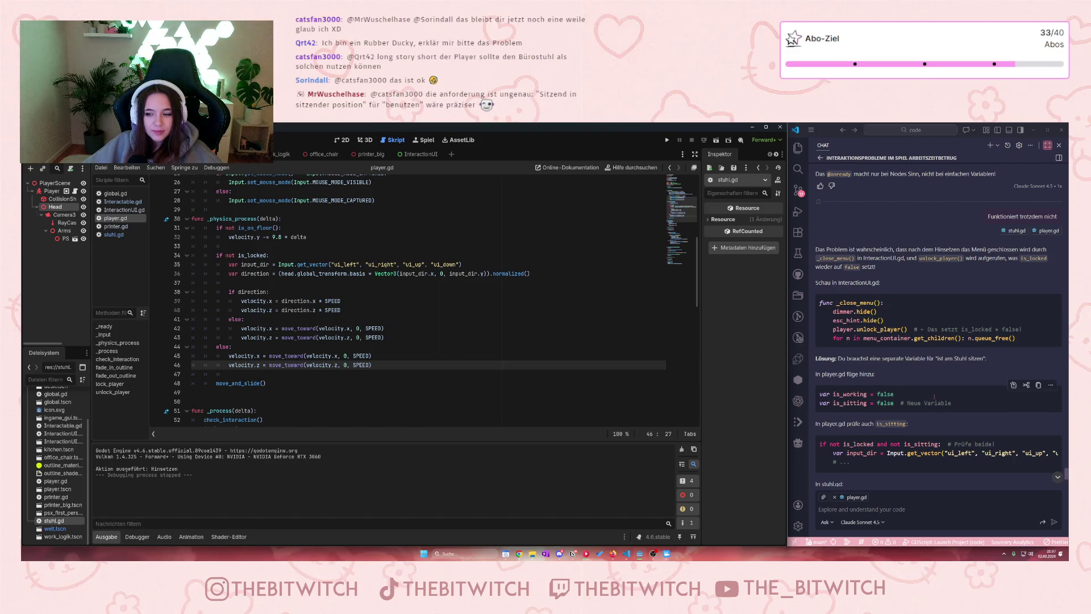
scroll(909, 430, "down", 5)
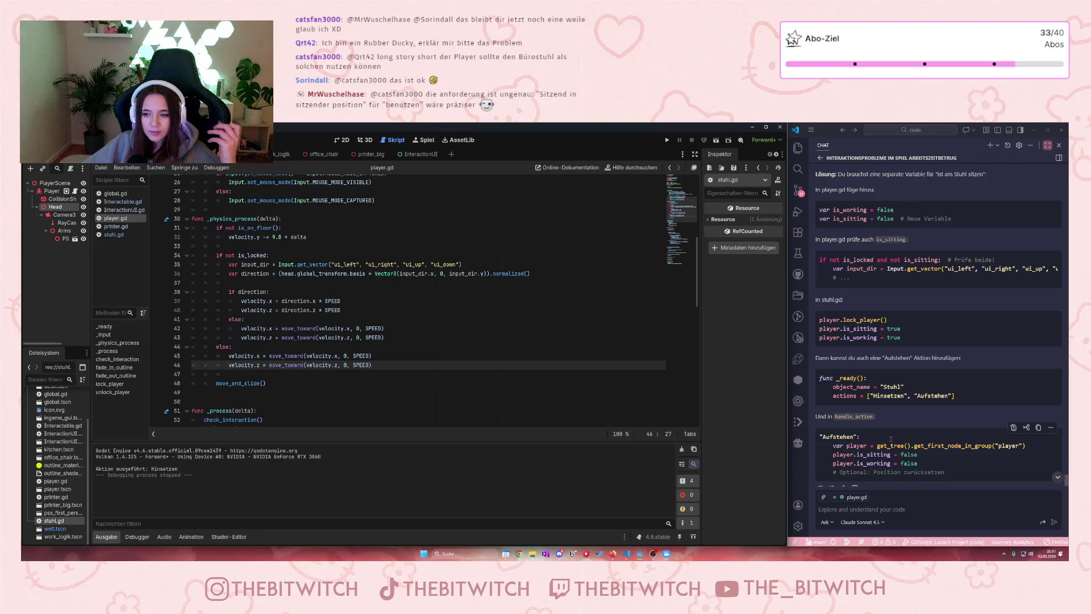
scroll(888, 442, "up", 1)
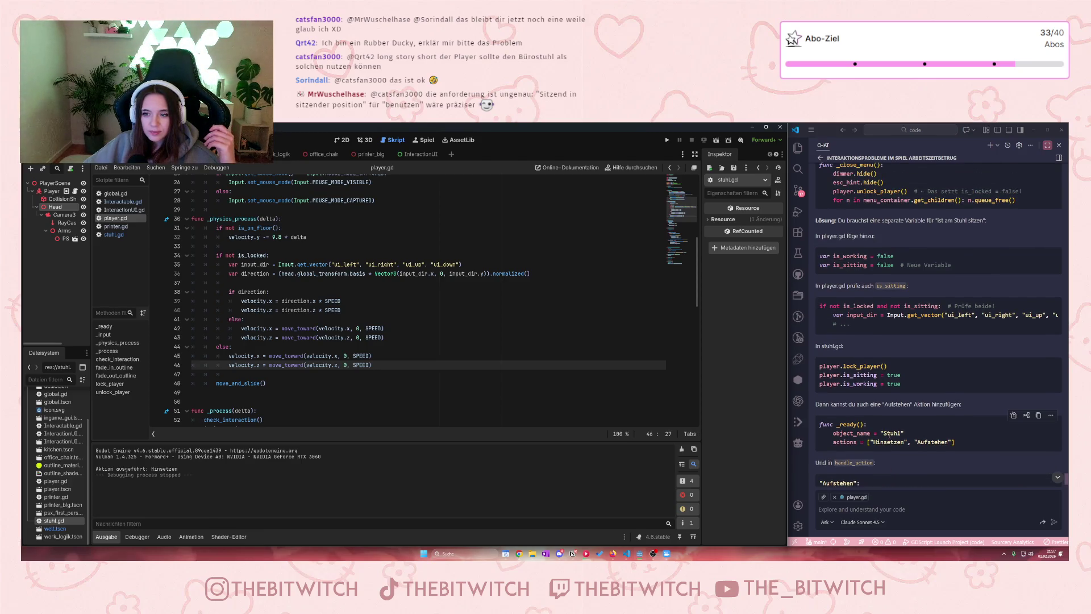
scroll(890, 432, "up", 2)
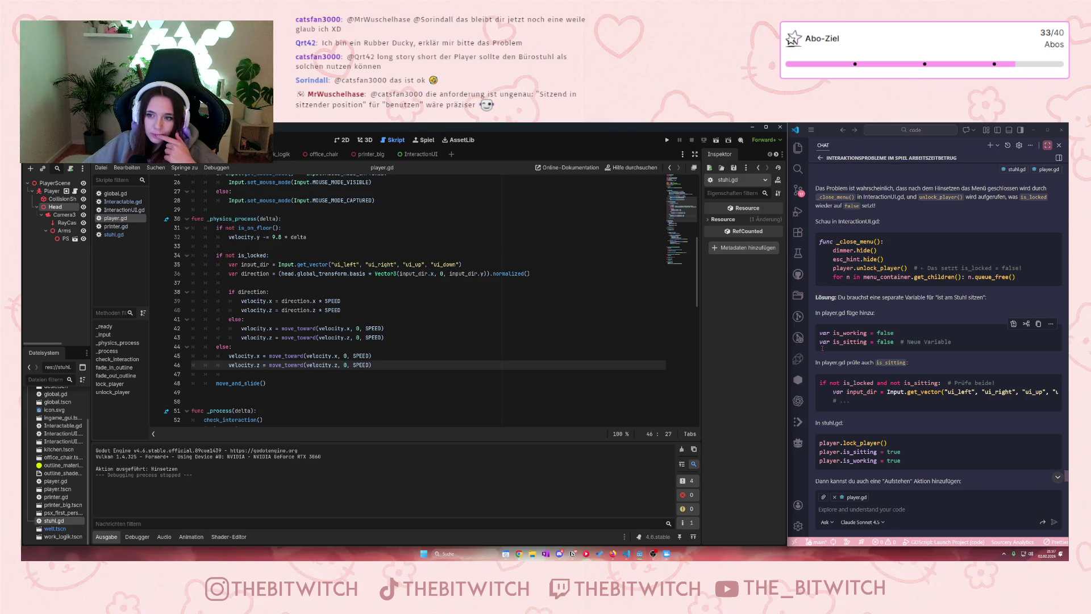
scroll(841, 311, "up", 1)
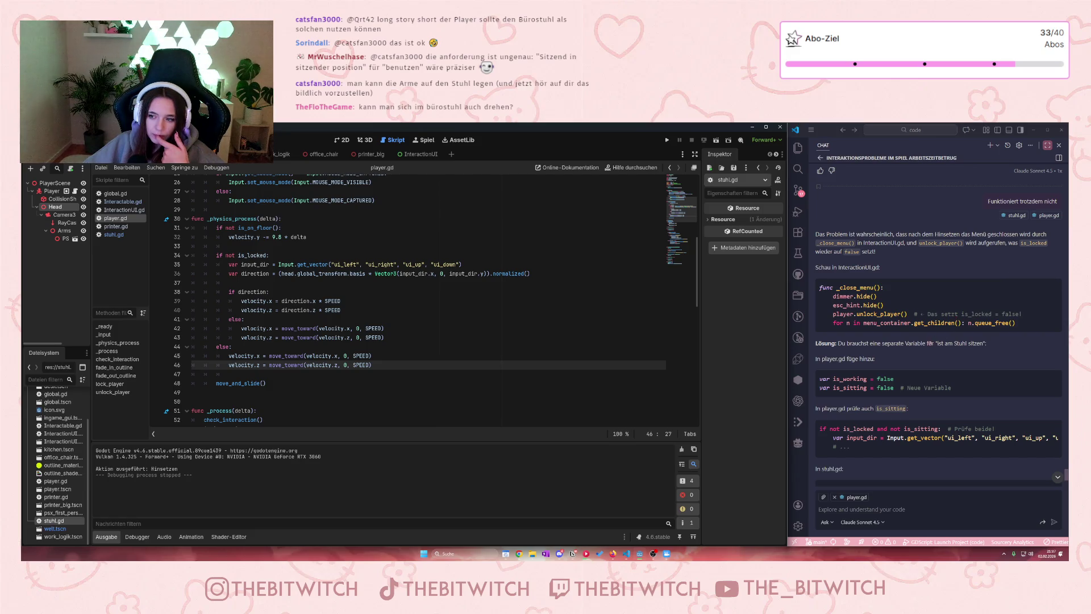
left_click_drag(887, 344, 982, 347)
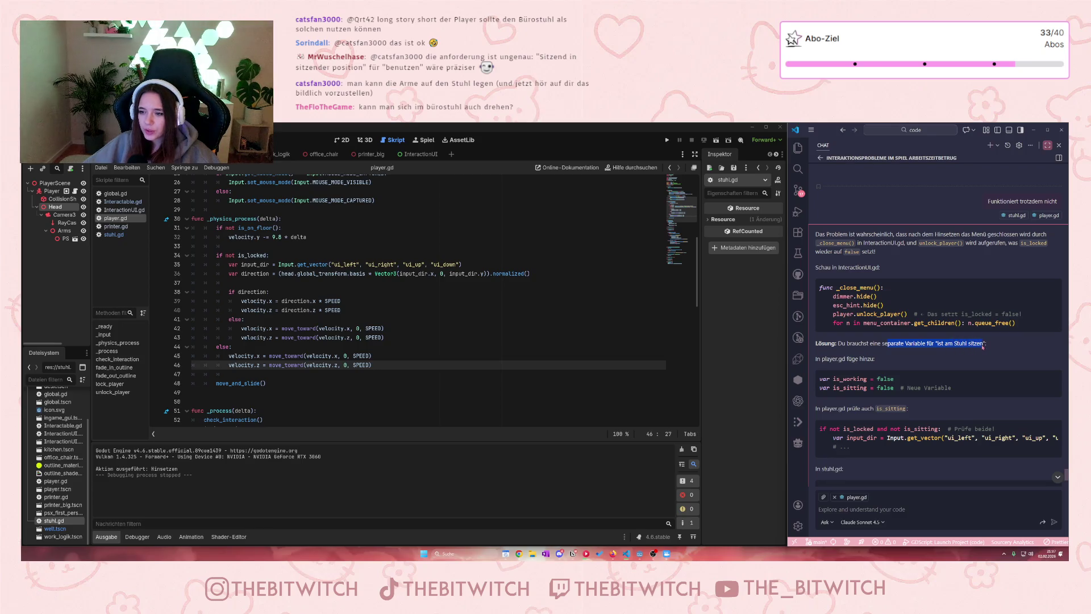
left_click(975, 356)
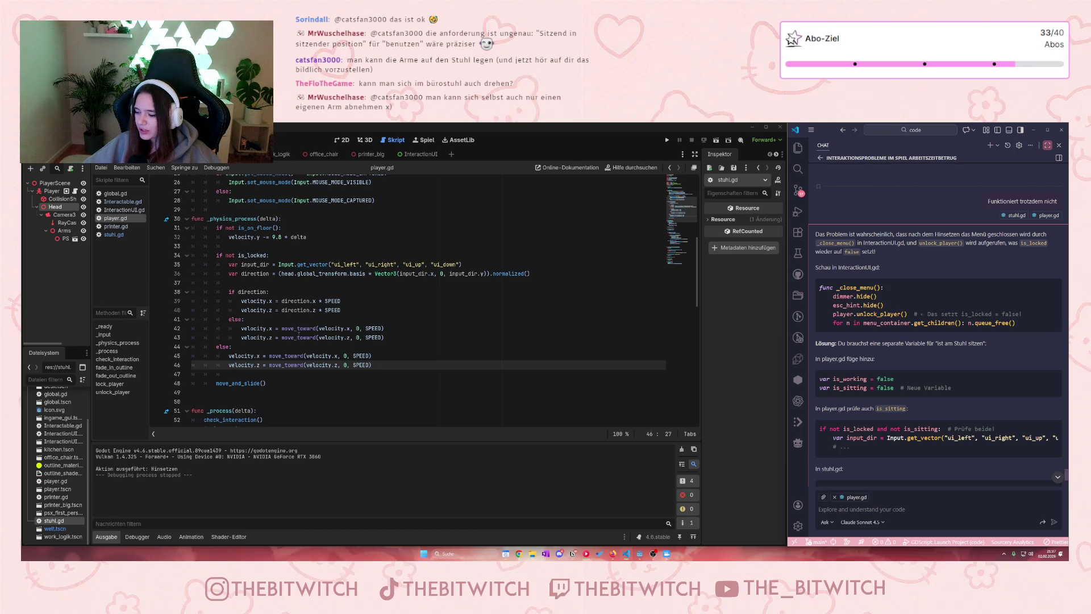
left_click(667, 140)
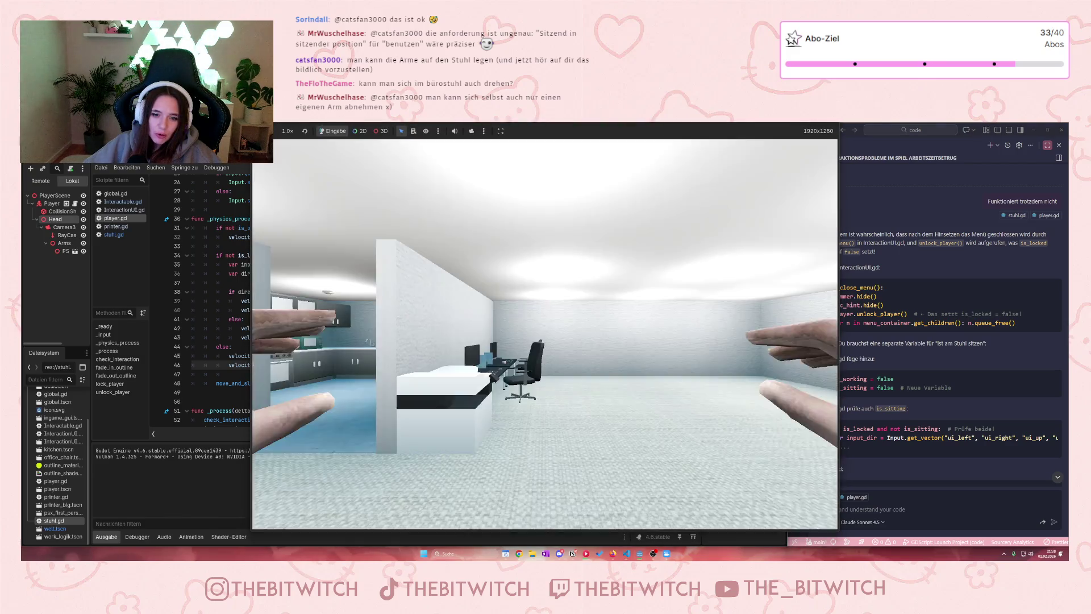
Step: Walk to the chair, choose Hinsetzen, then test whether W and S still move the player
key("w")
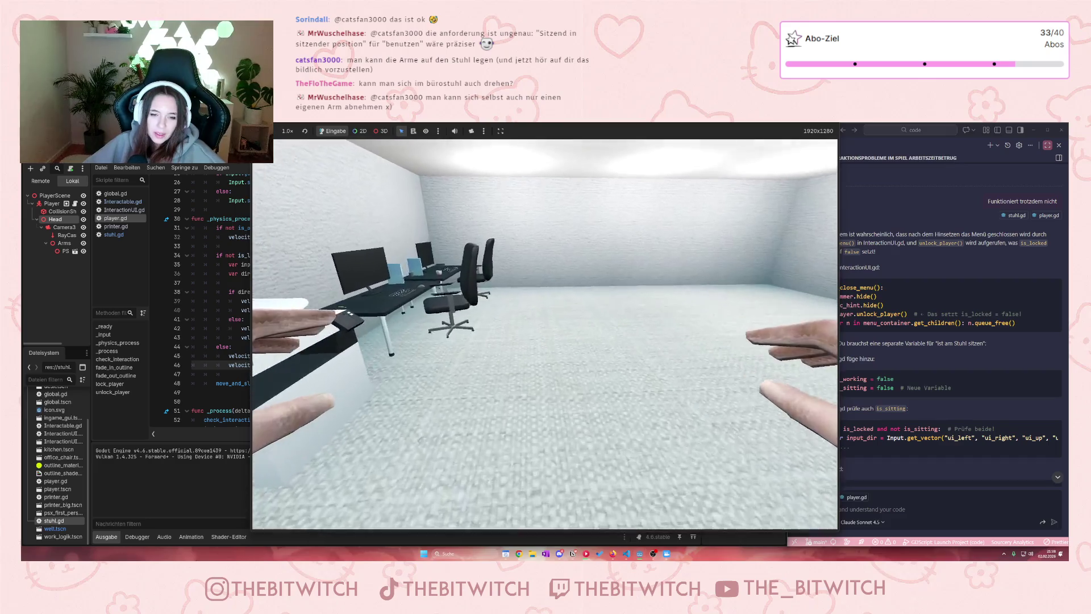
key("e")
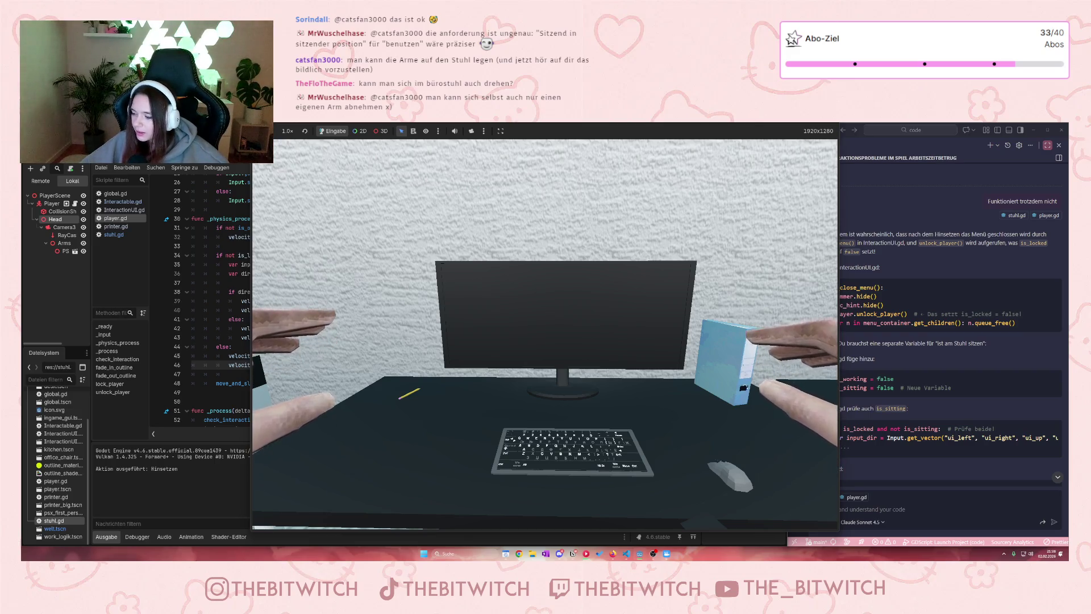
key("s")
key("w")
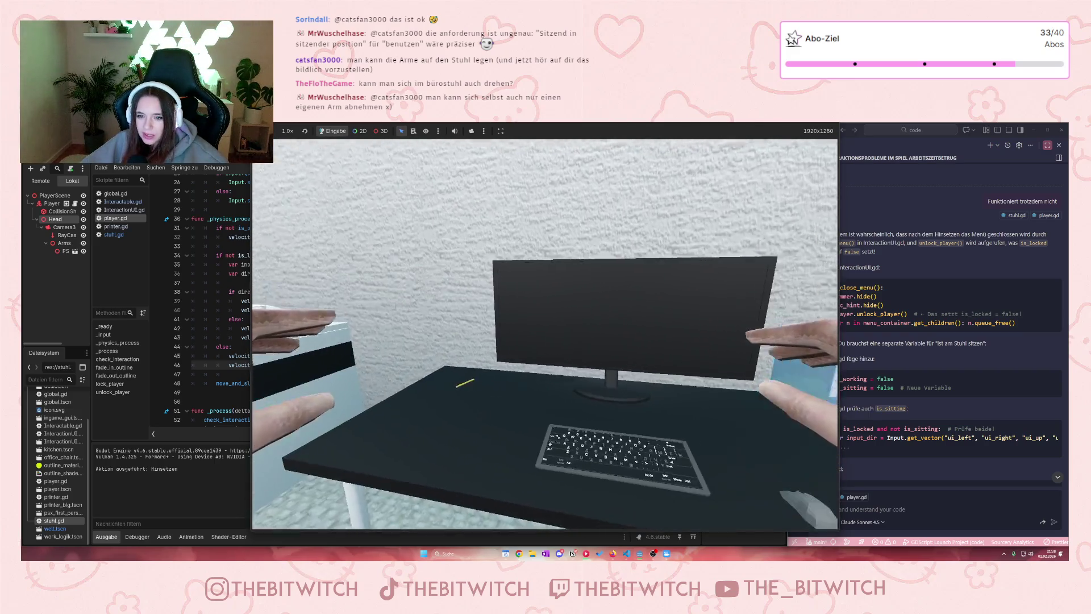
key("w")
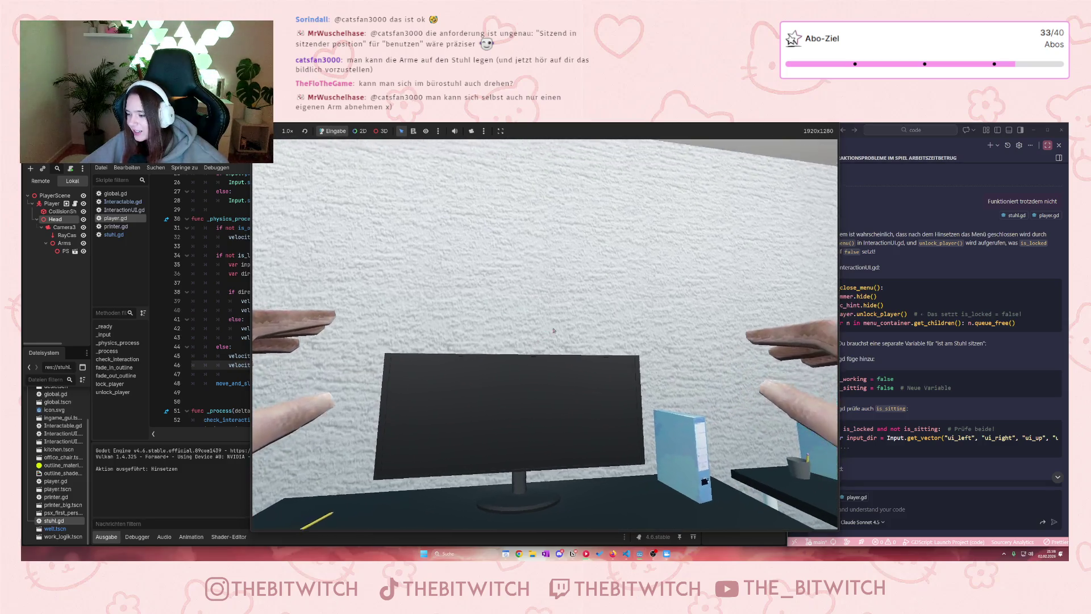
Step: Maximize and restore the game window, then stop the test run
double_click(750, 137)
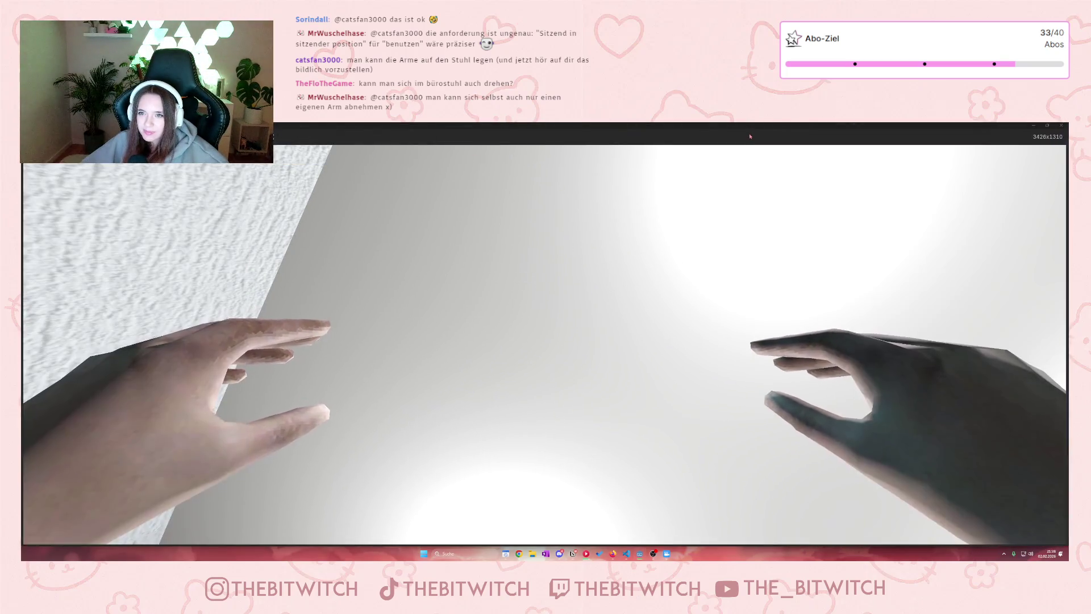
double_click(750, 136)
left_click(914, 147)
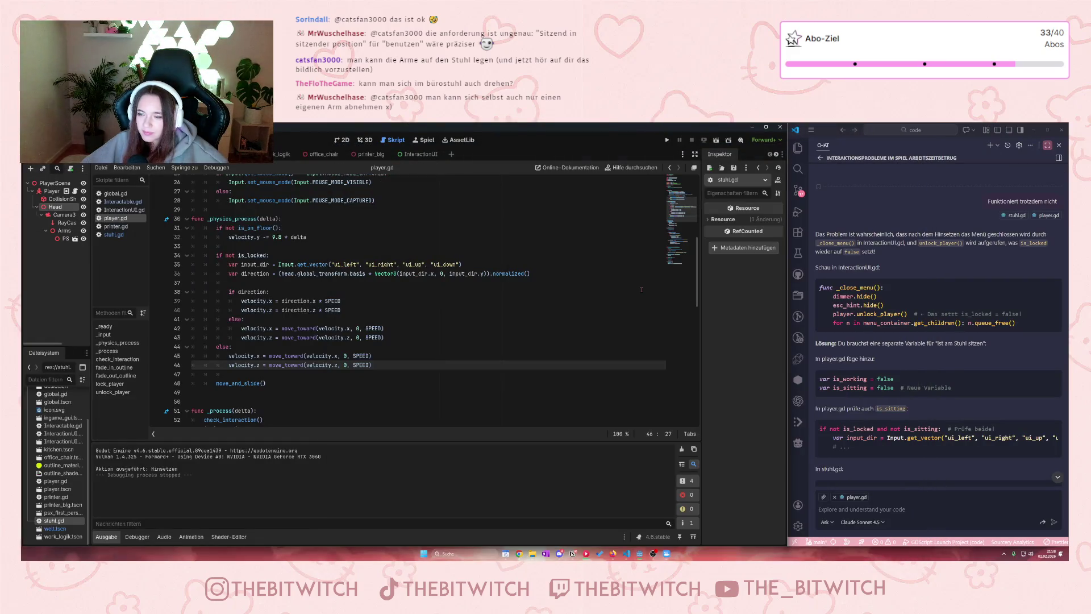
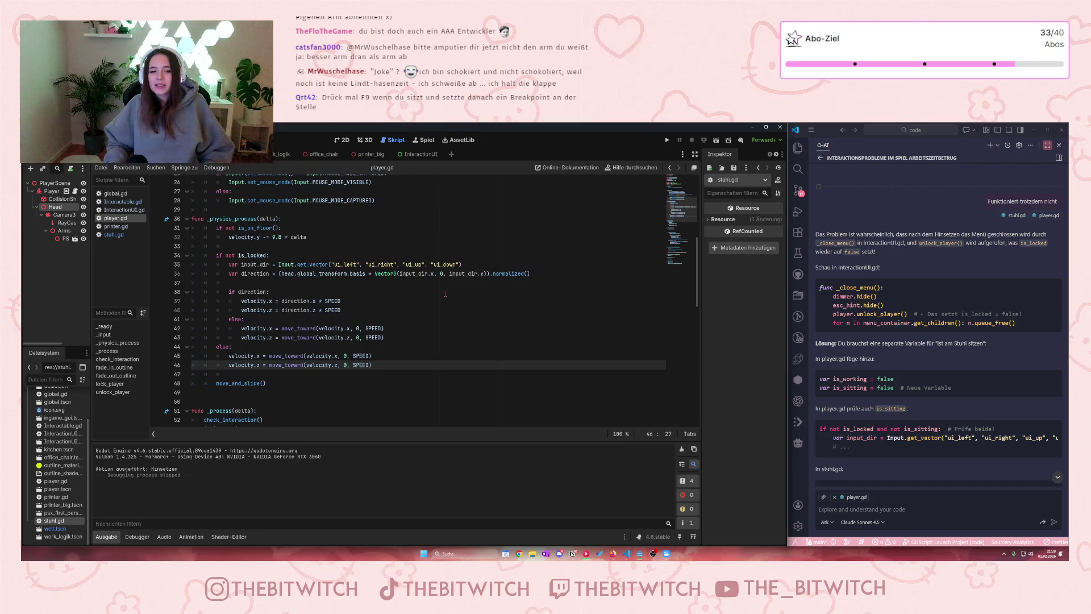
Step: Run the office game, walk to the office chair and choose Hinsetzen to sit down
left_click(667, 140)
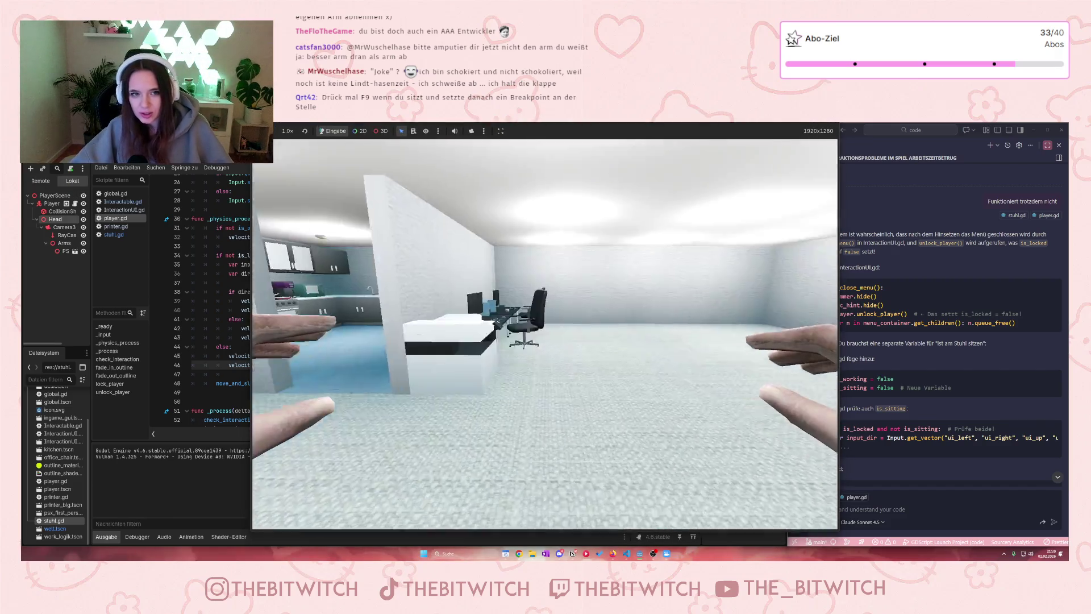
key("w")
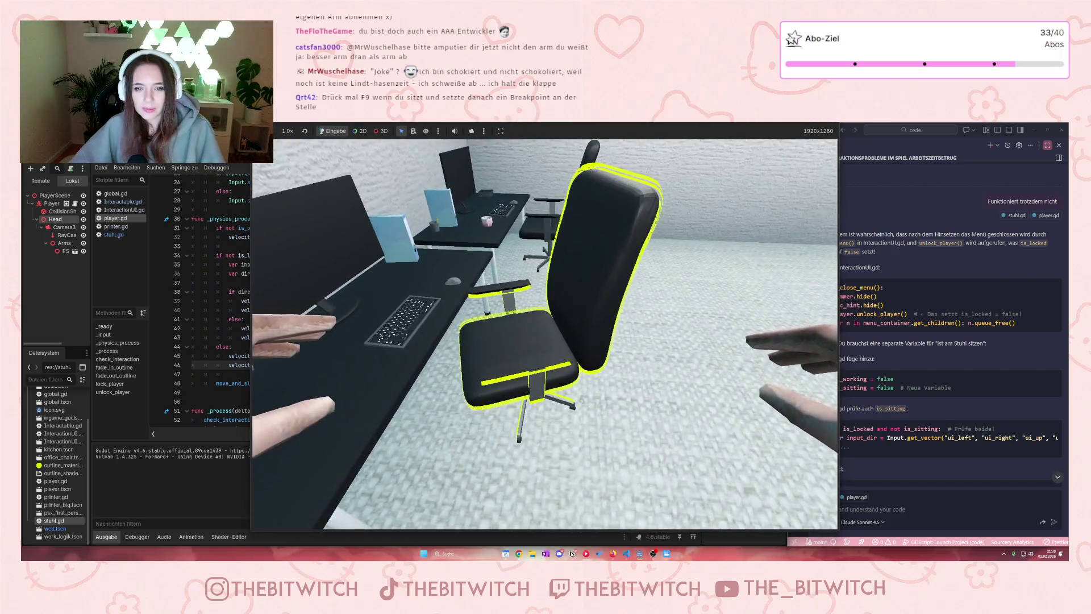
key("e")
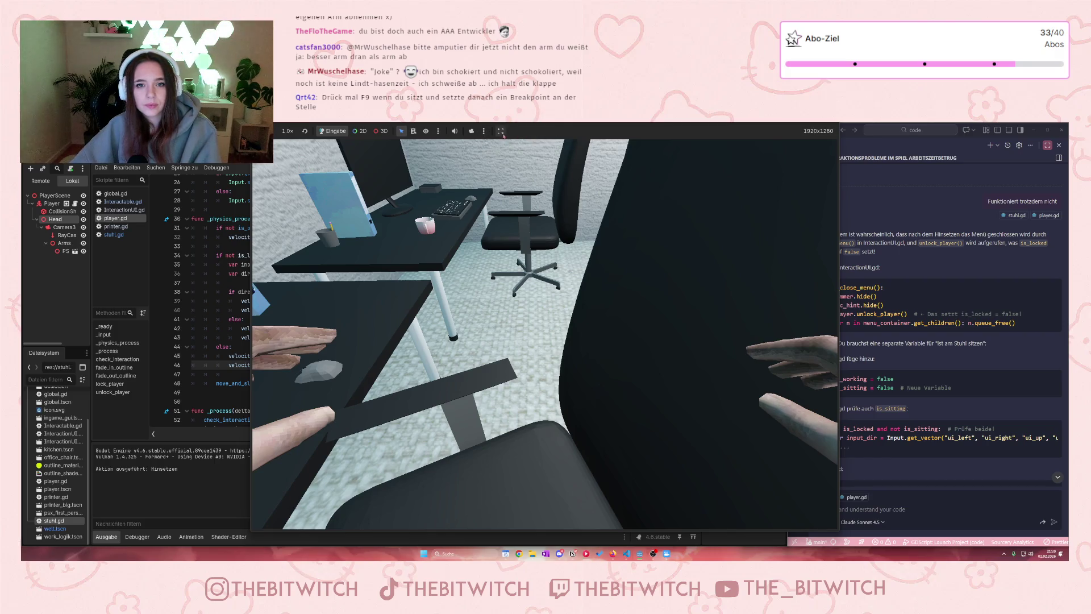
Step: Restore the game window from full screen and move it further left
double_click(576, 128)
mouse_move(576, 128)
left_mouse_down()
mouse_move(539, 130)
mouse_move(644, 136)
mouse_move(562, 132)
left_mouse_up()
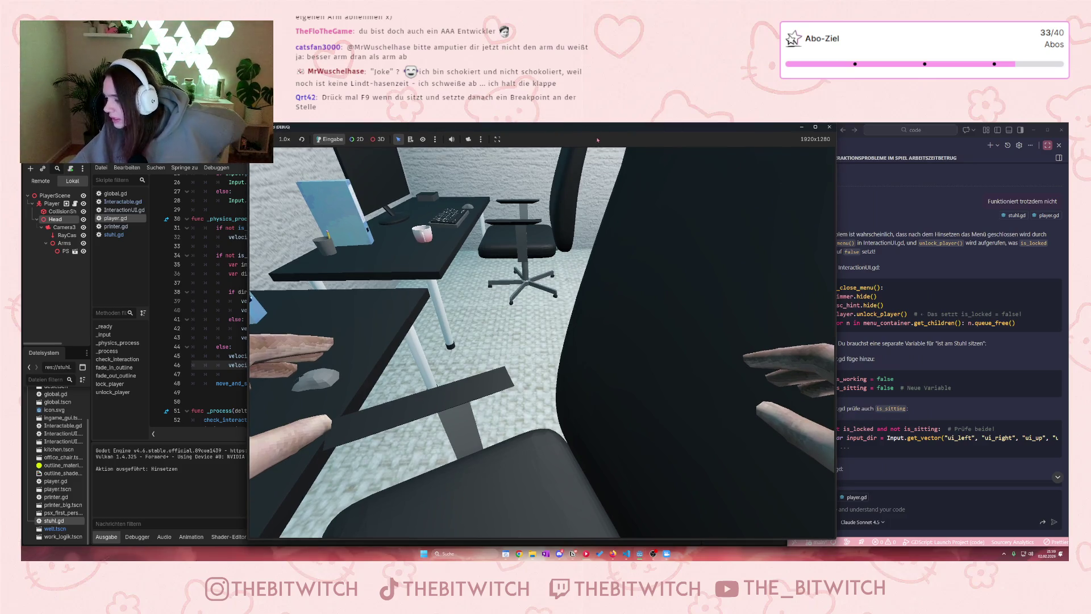
left_click(198, 375)
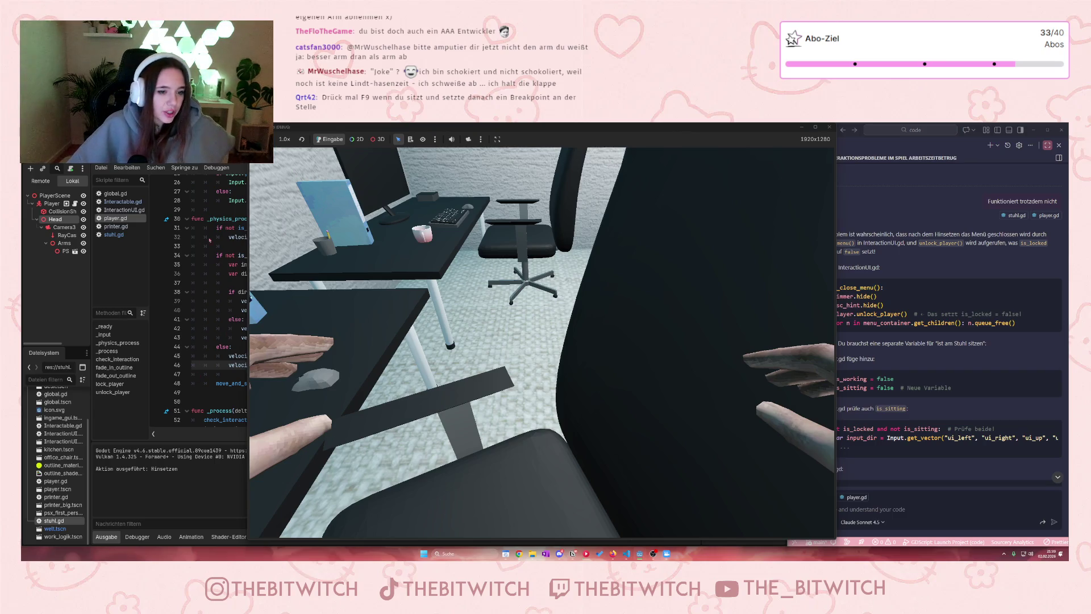
Step: Open and close the node selection options, then bring the player.gd script editor in front
scroll(197, 281, "down", 2)
scroll(197, 281, "up", 2)
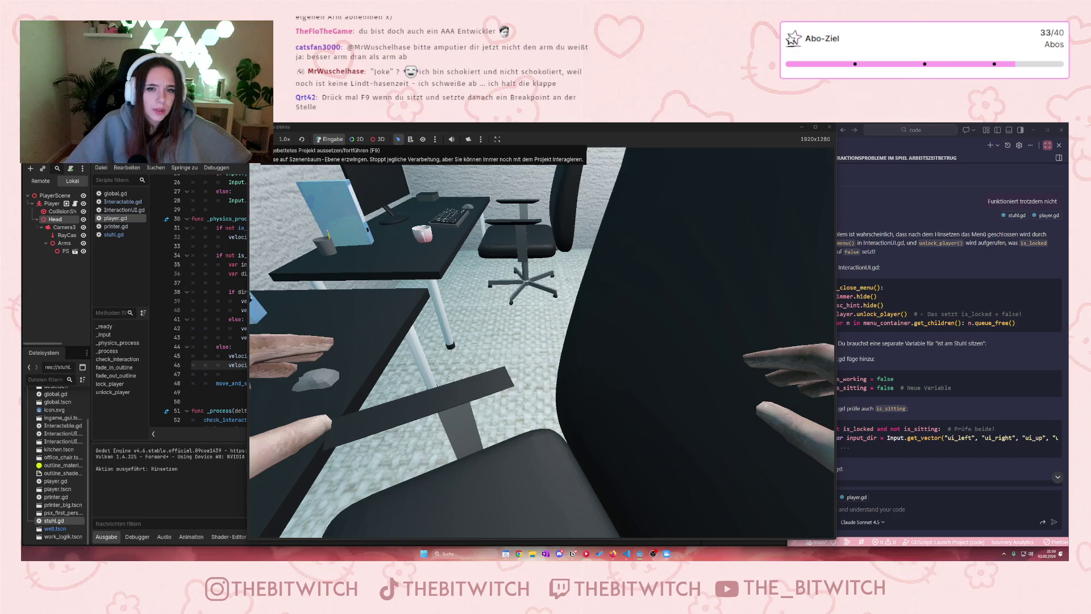
scroll(176, 408, "up", 1)
scroll(176, 407, "down", 3)
scroll(223, 303, "up", 5)
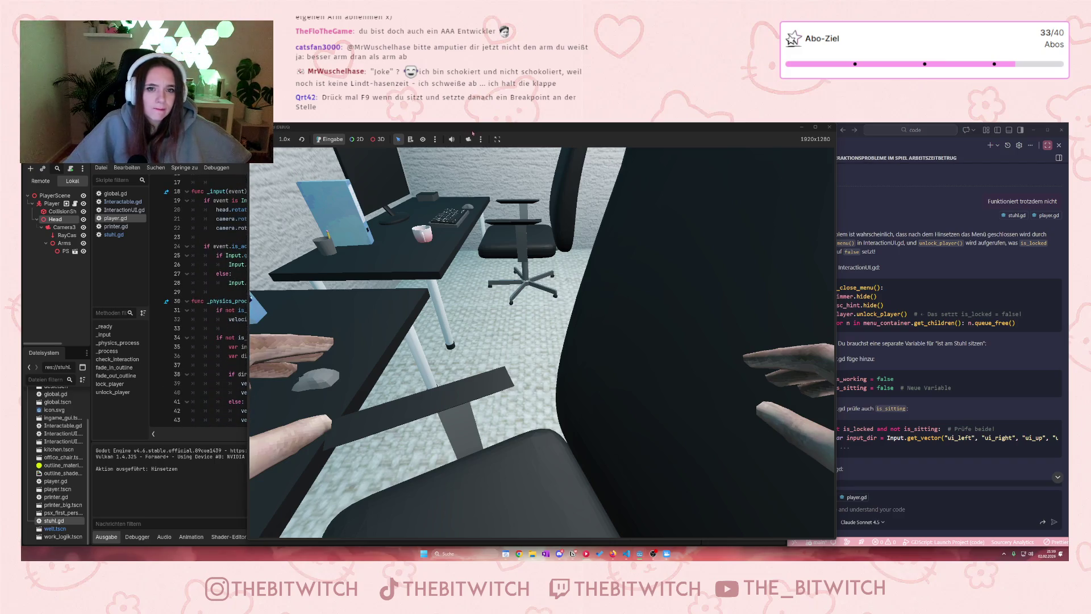
left_click(435, 139)
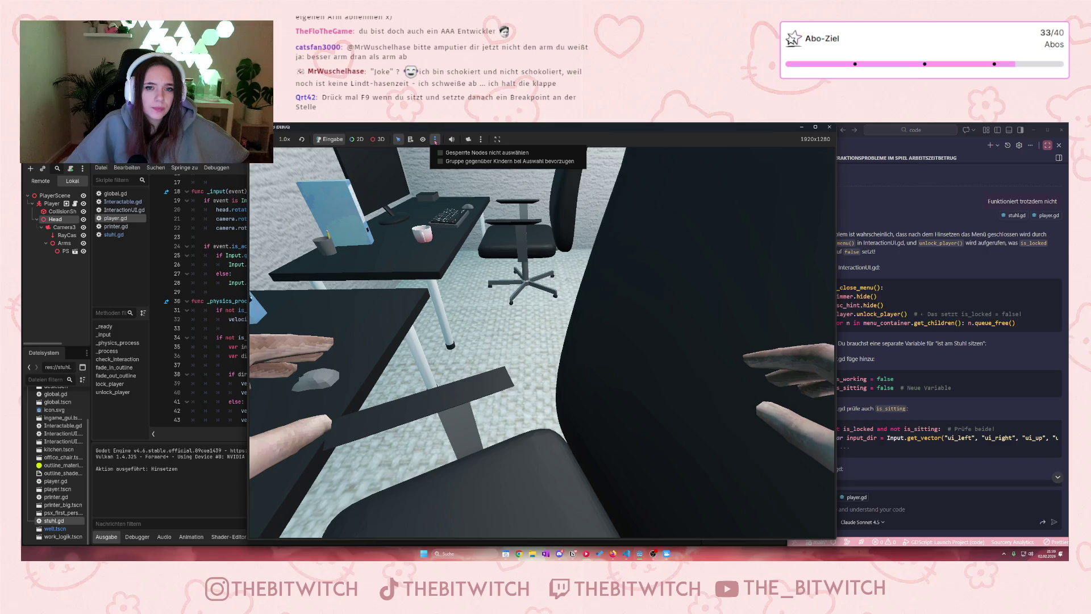
left_click(435, 139)
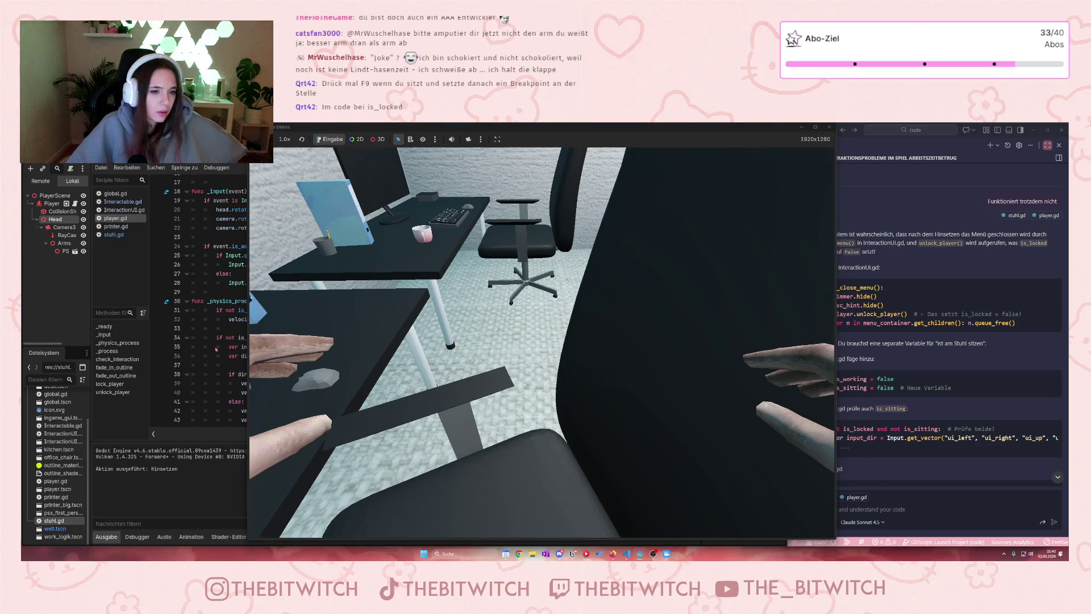
left_click(226, 329)
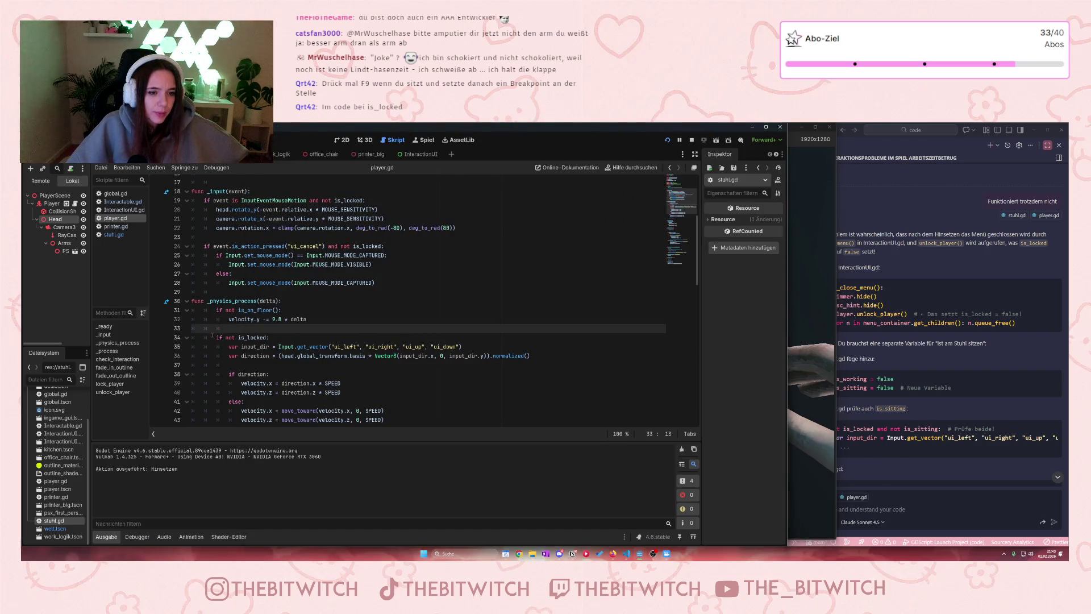
Step: Glance at stuhl.gd, then return to player.gd and scroll down to lock_player on line 93
scroll(233, 337, "down", 5)
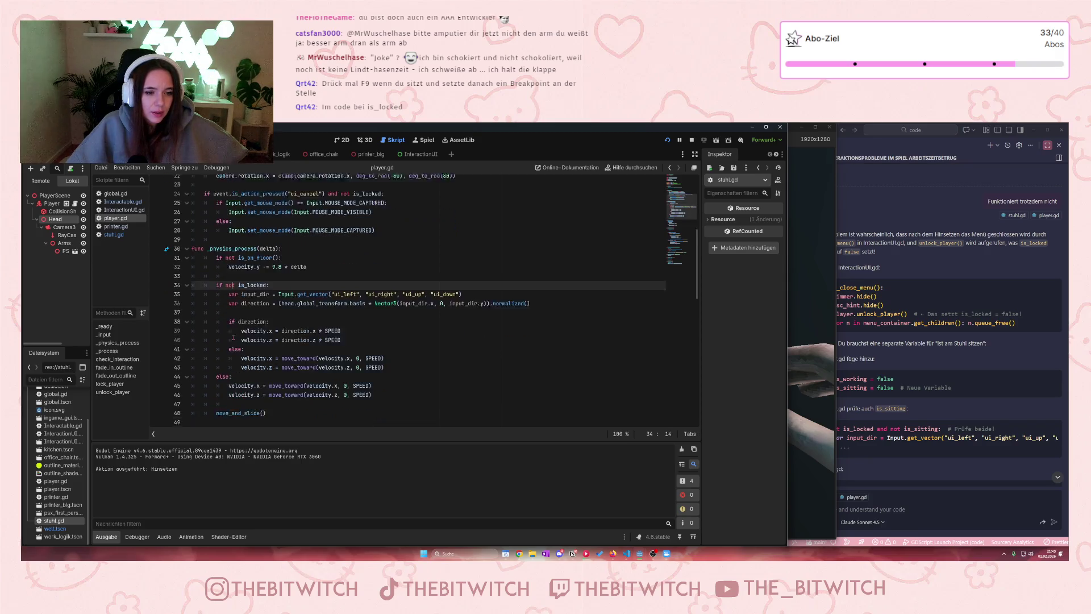
left_click(113, 235)
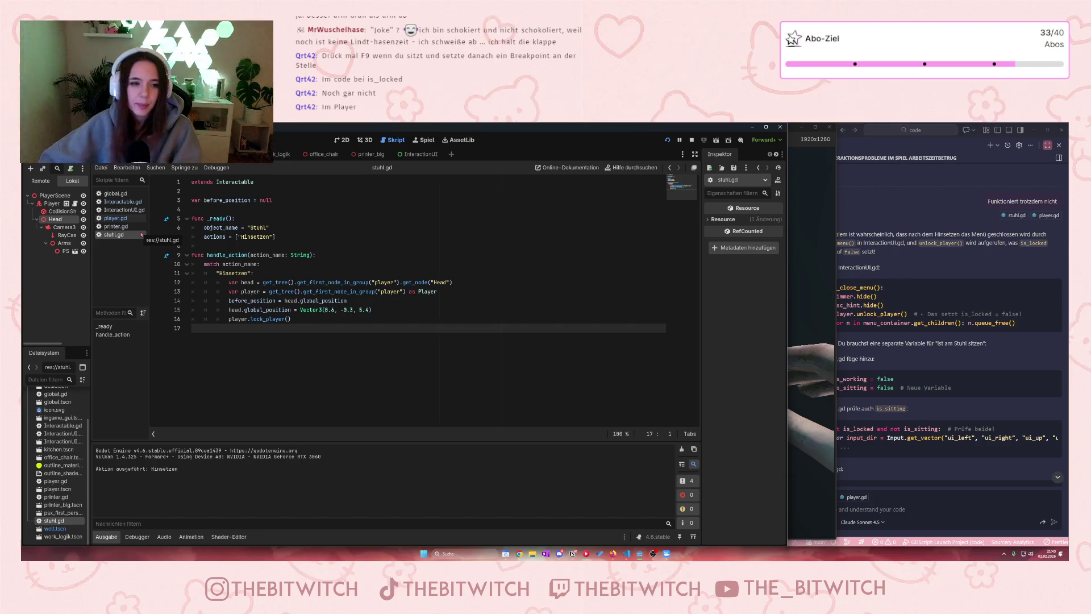
left_click(116, 218)
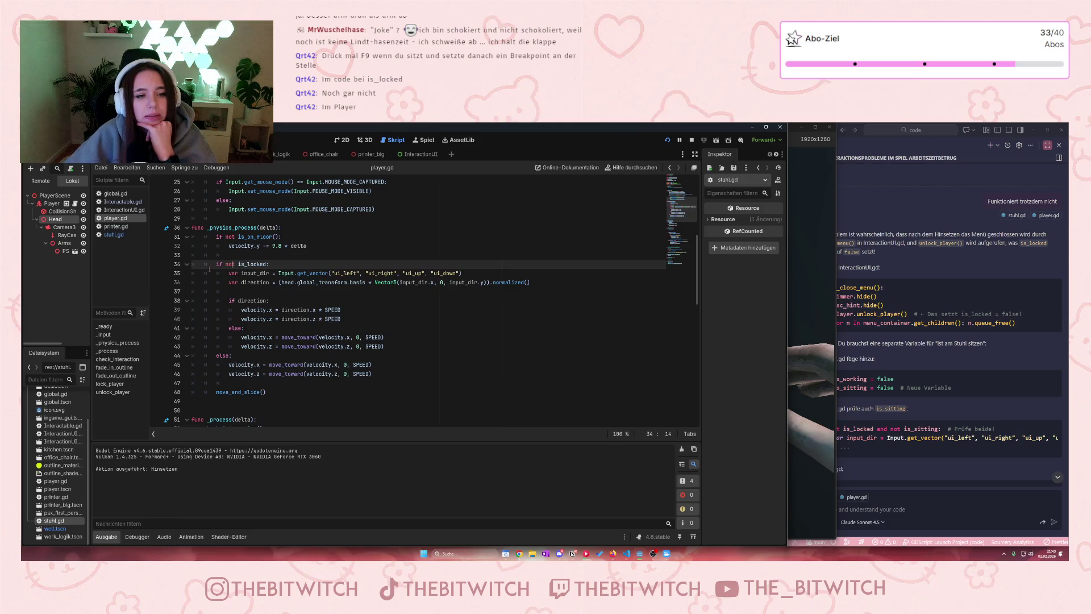
left_click(217, 358)
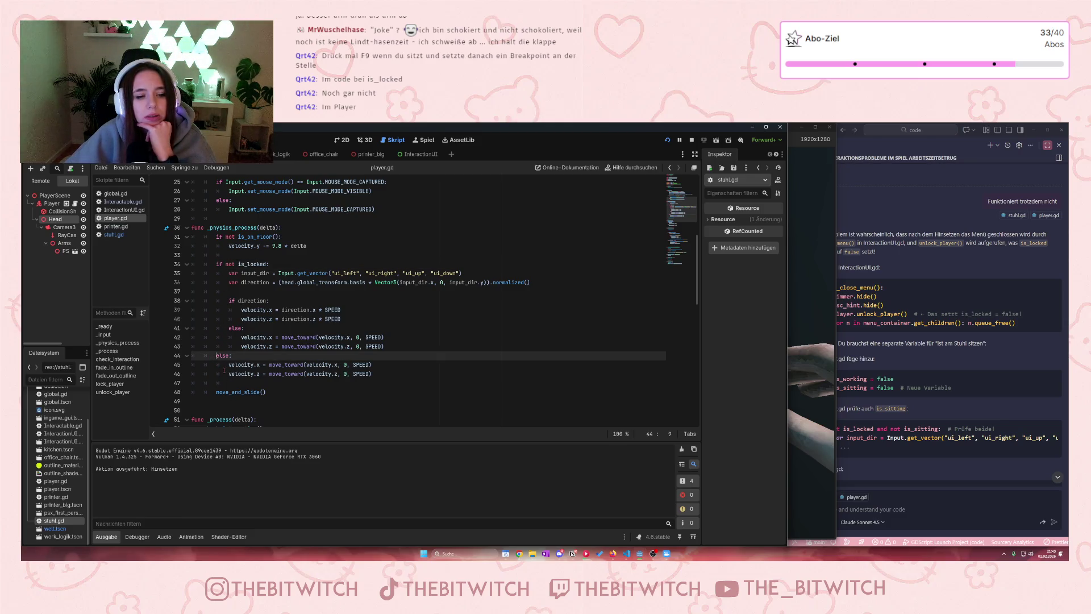
scroll(181, 358, "down", 7)
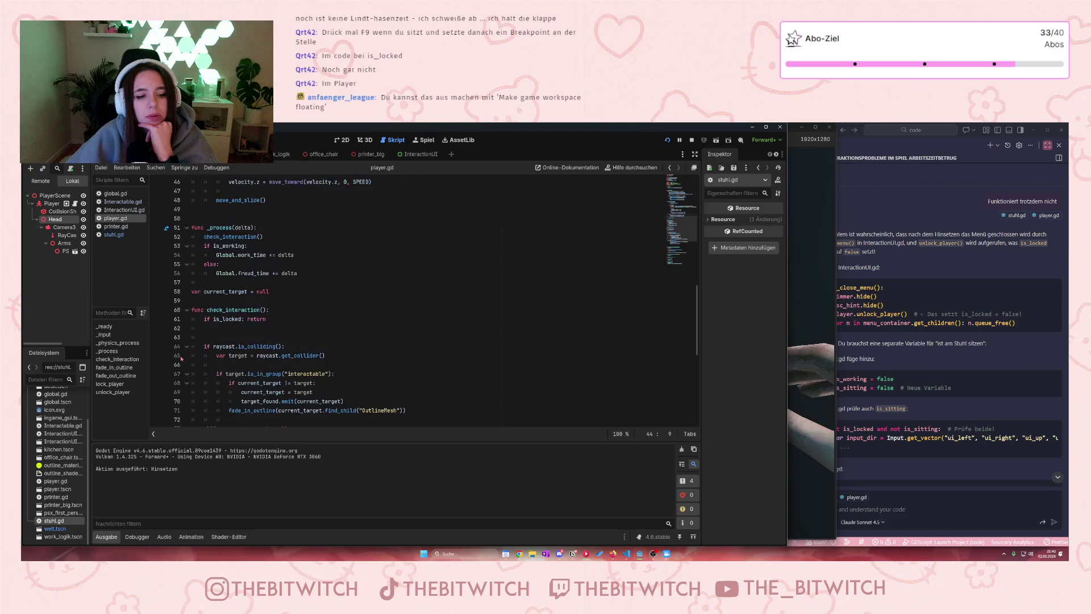
scroll(182, 358, "down", 9)
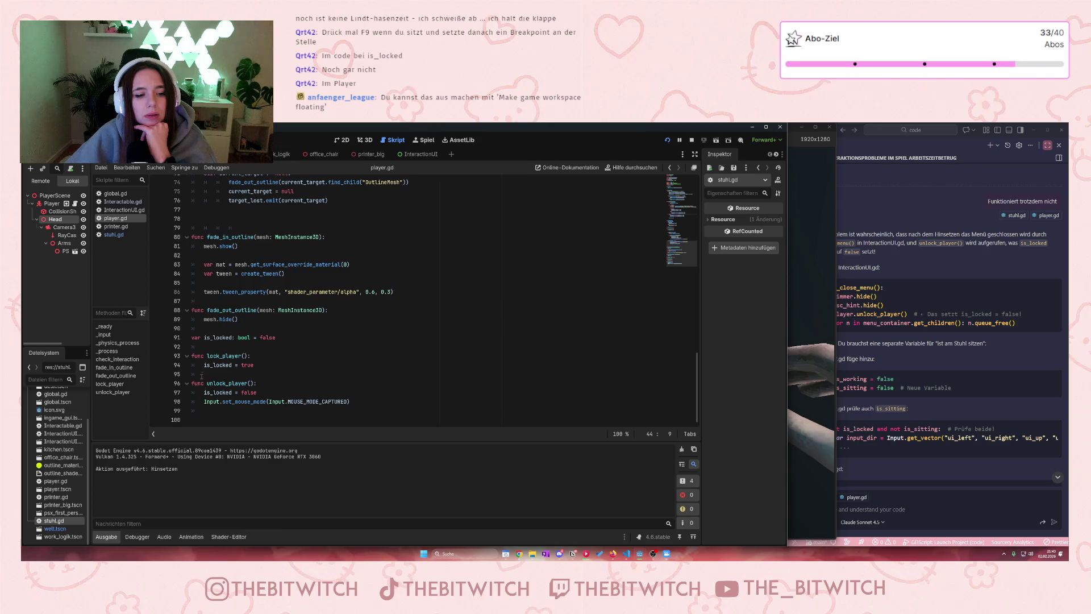
left_click(192, 356)
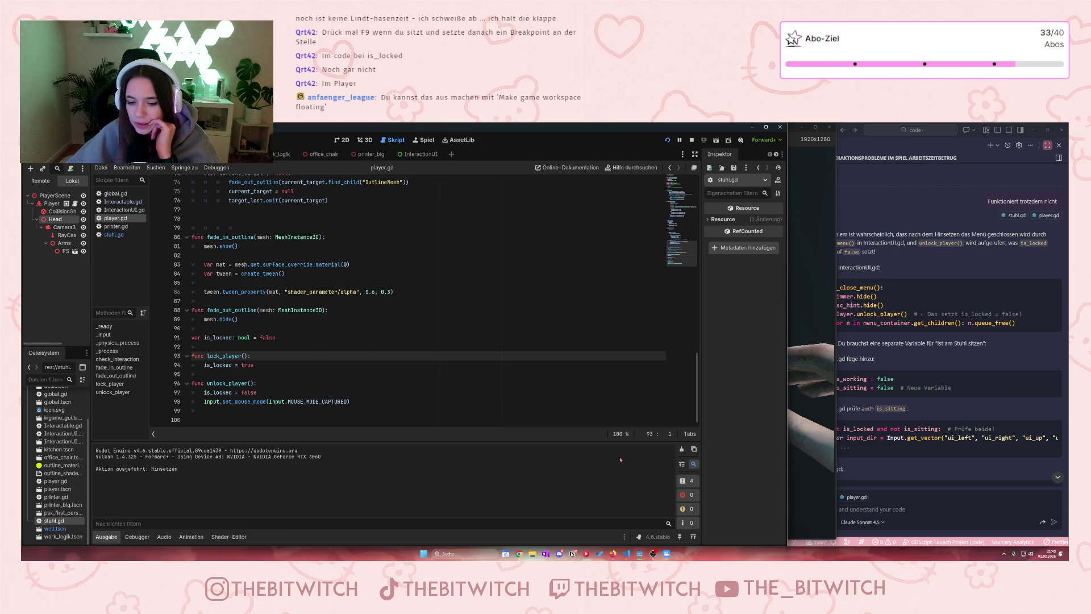
Step: Bring the floating game window forward and check its embedding options
mouse_move(640, 553)
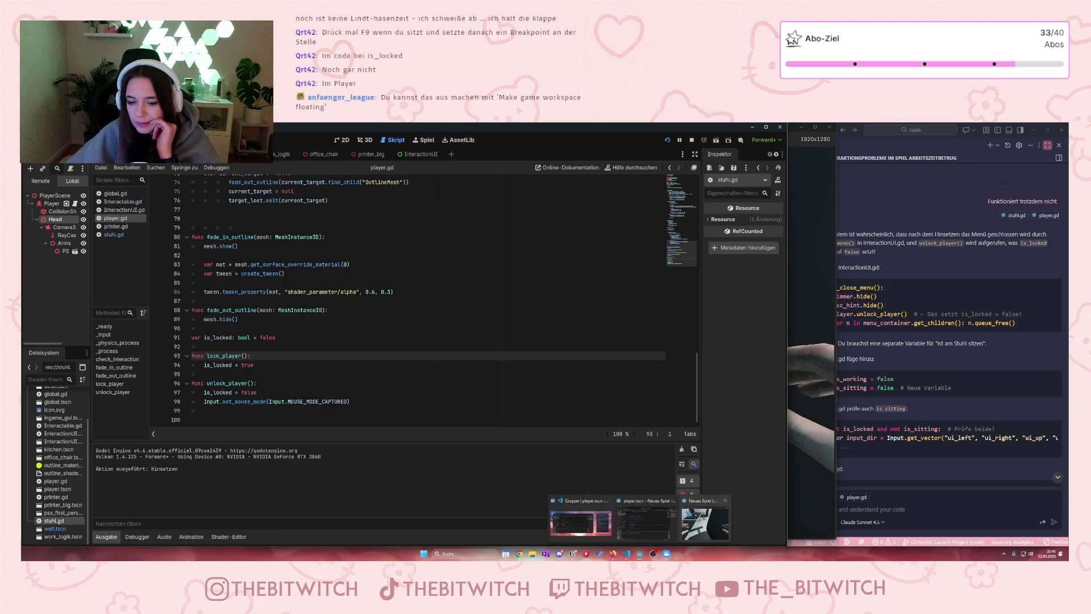
left_click(705, 523)
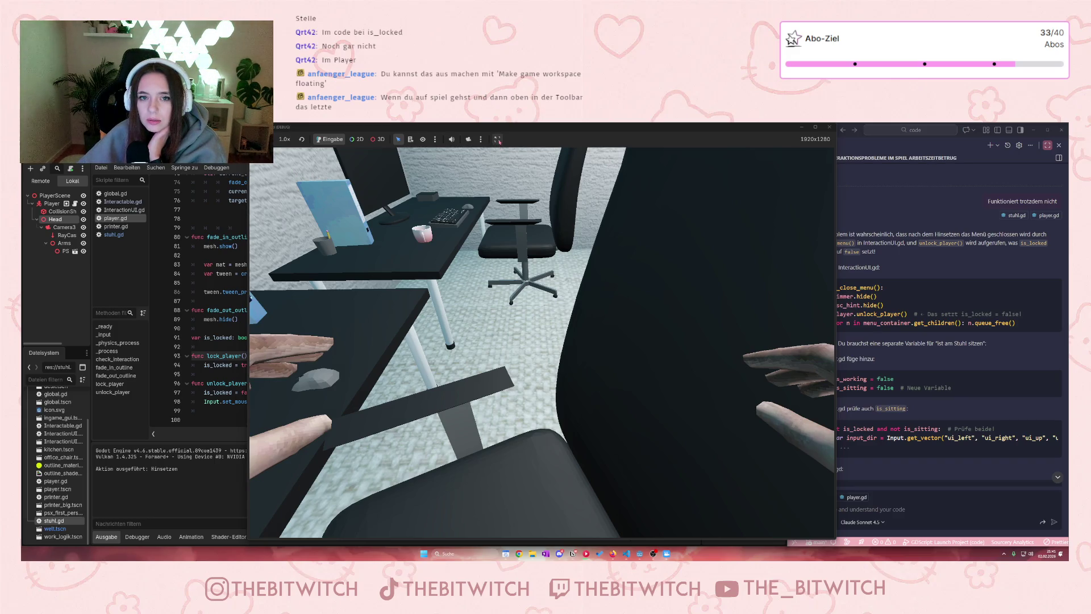
left_click(498, 139)
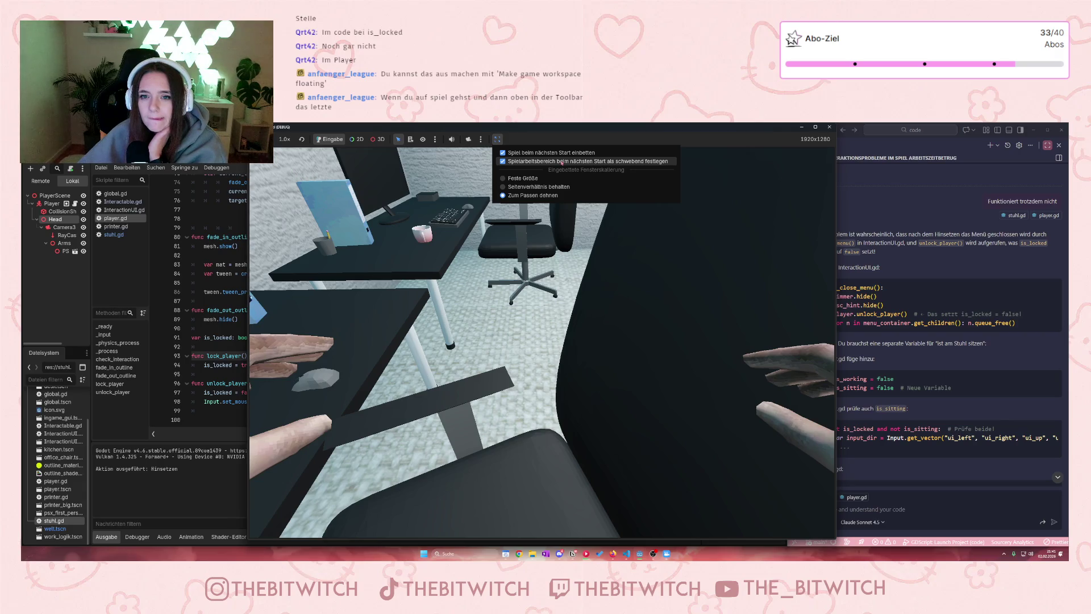
left_click(496, 140)
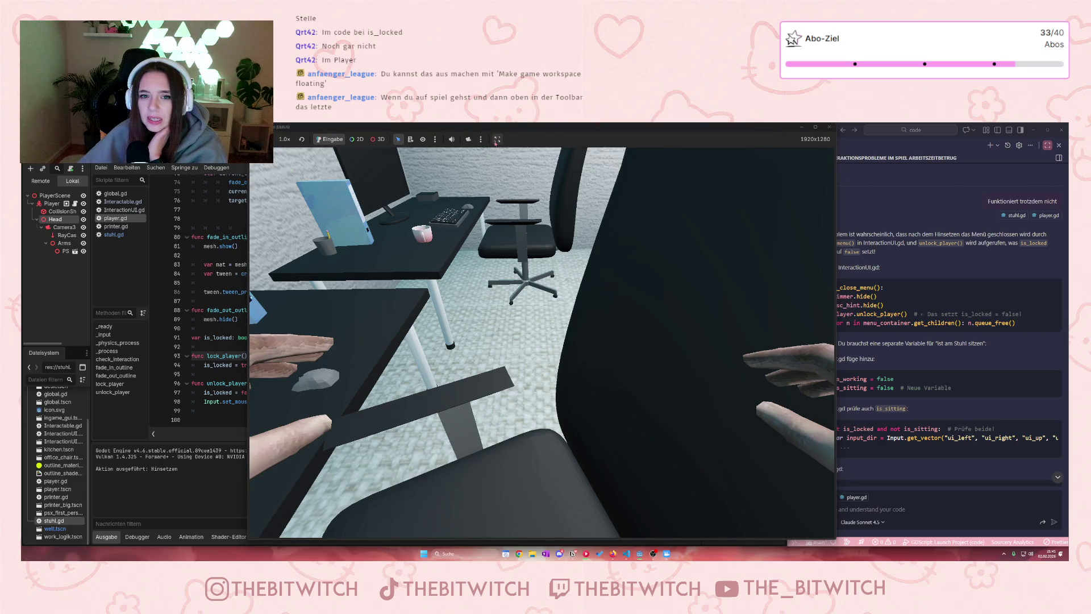
Step: Close the floating game window to stop debugging and relaunch the project embedded in the editor
left_click(497, 140)
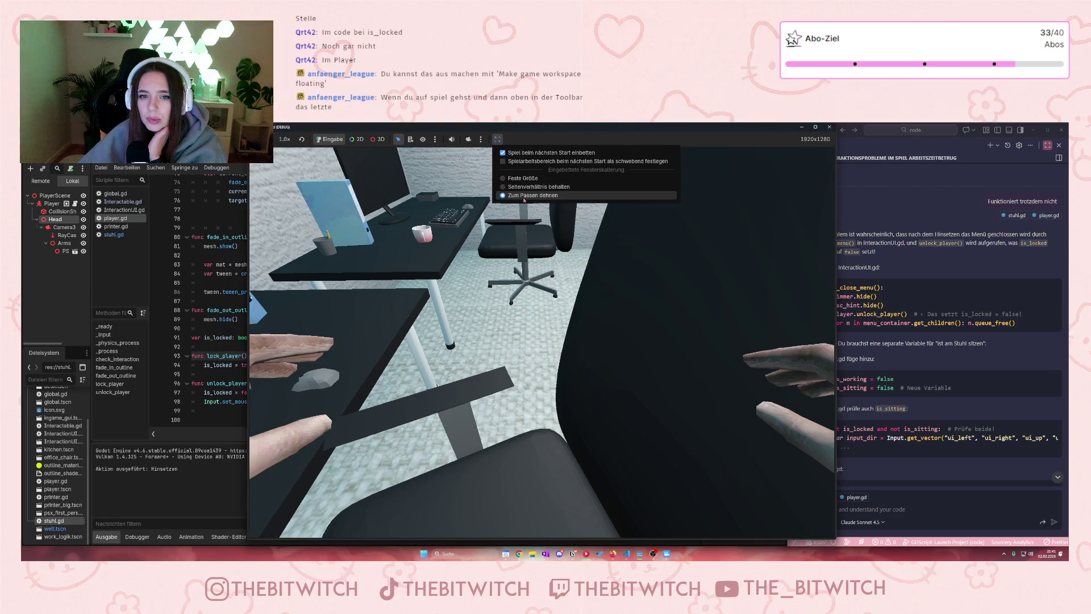
left_click(815, 126)
left_click(830, 126)
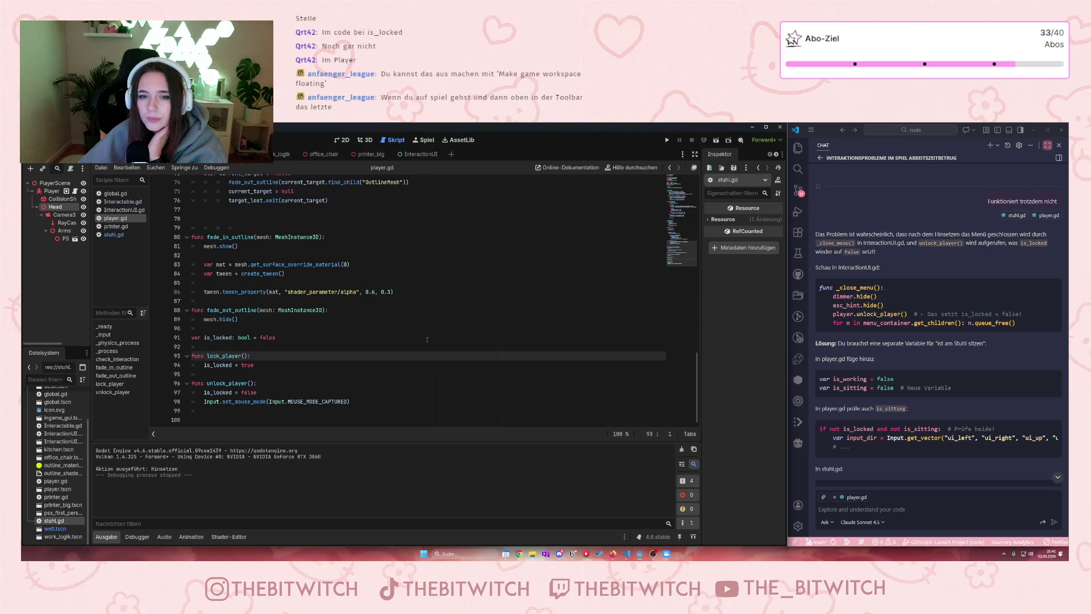
left_click(667, 139)
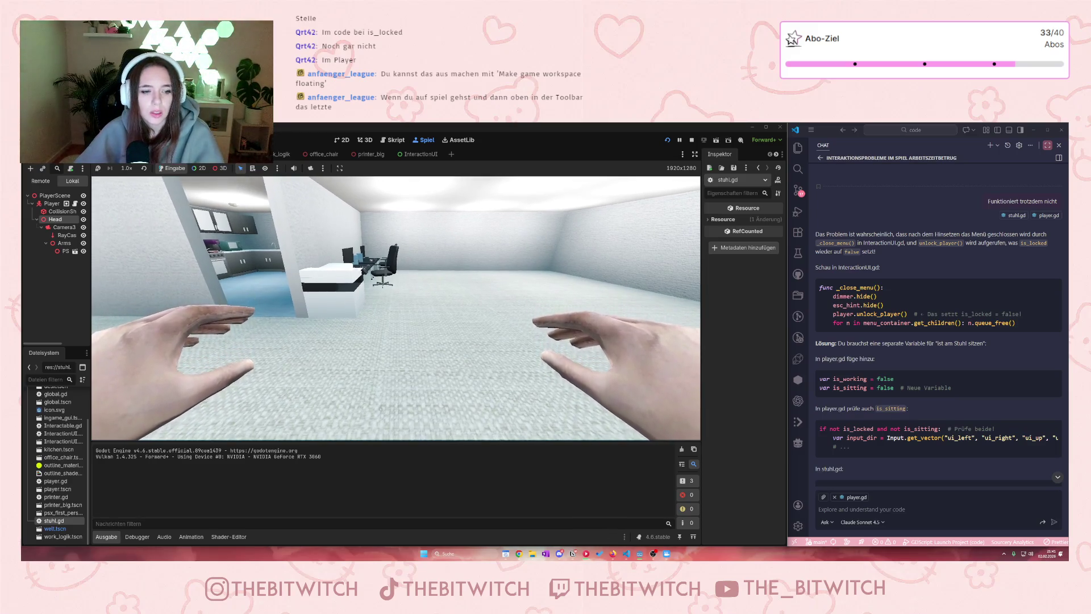
Step: Walk the player to the office chair and sit down
key("w")
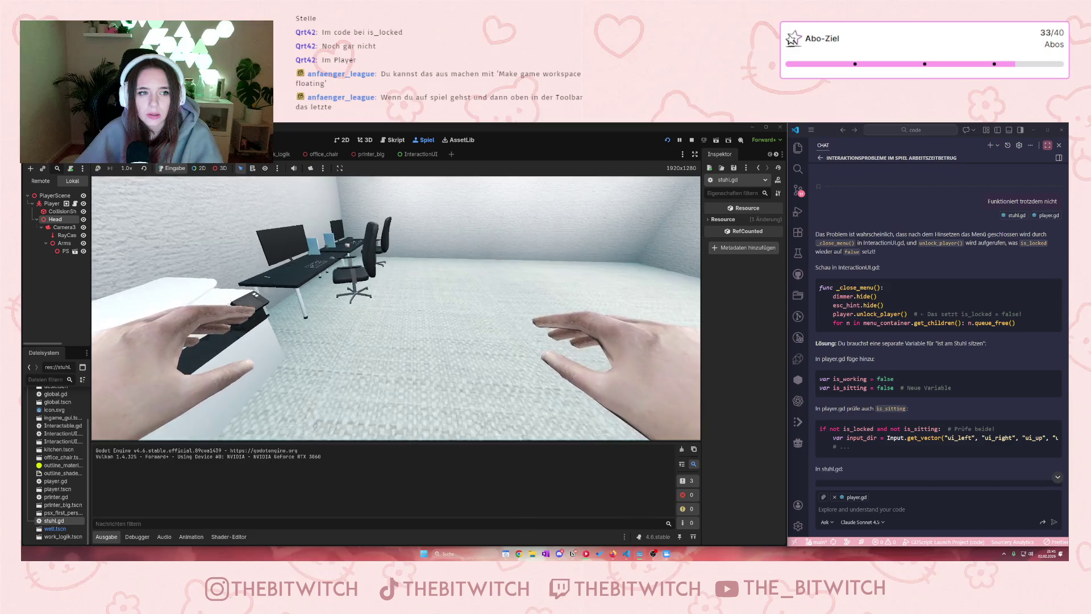
key("w")
key("e")
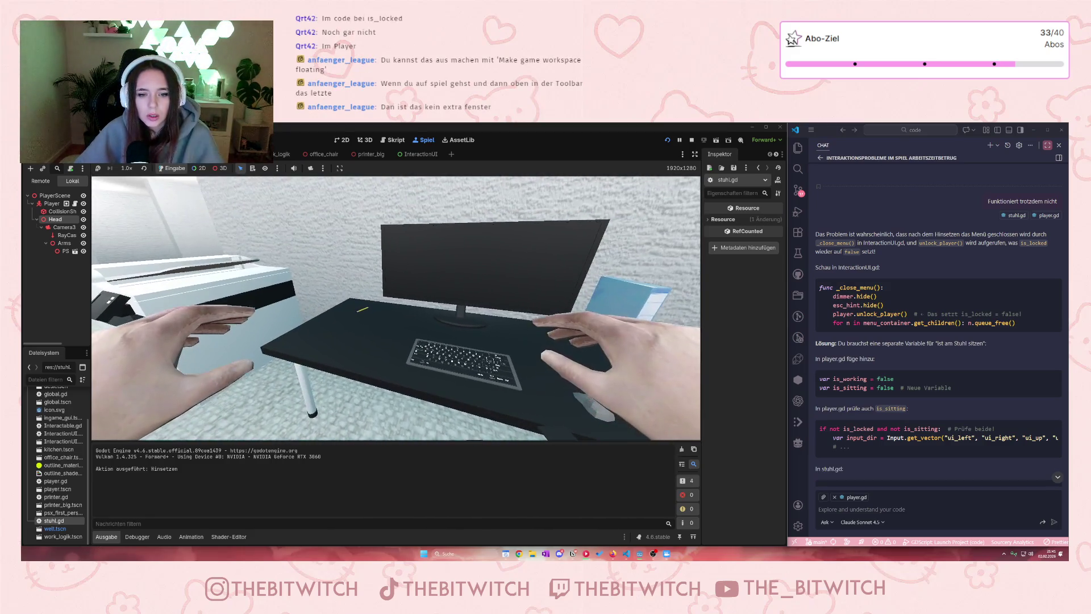
Step: Test moving backward while seated, then open player.gd from the Player node's script icon
key("s")
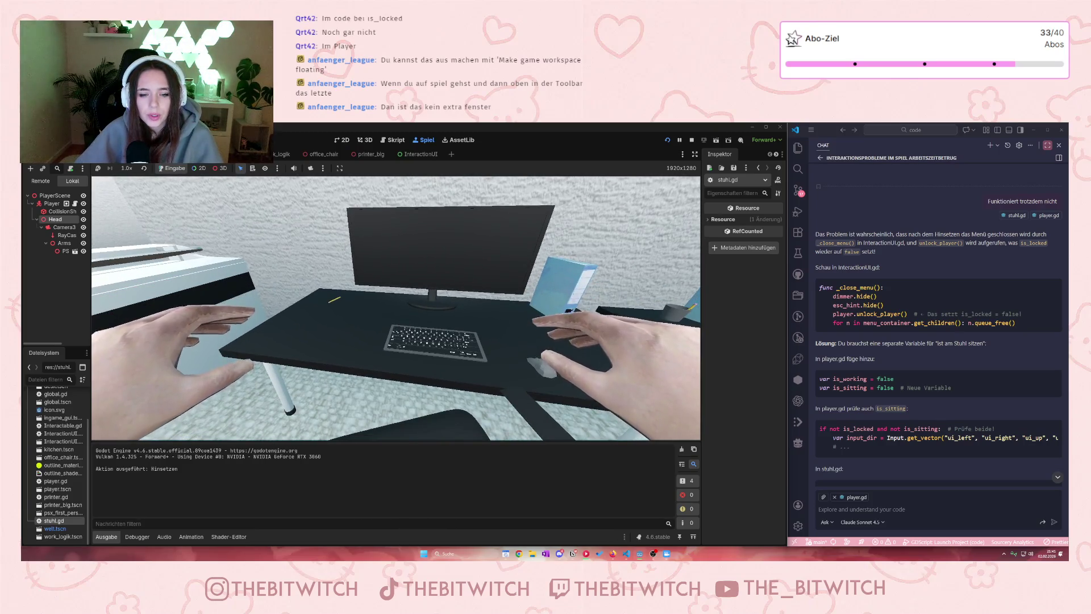
key("s")
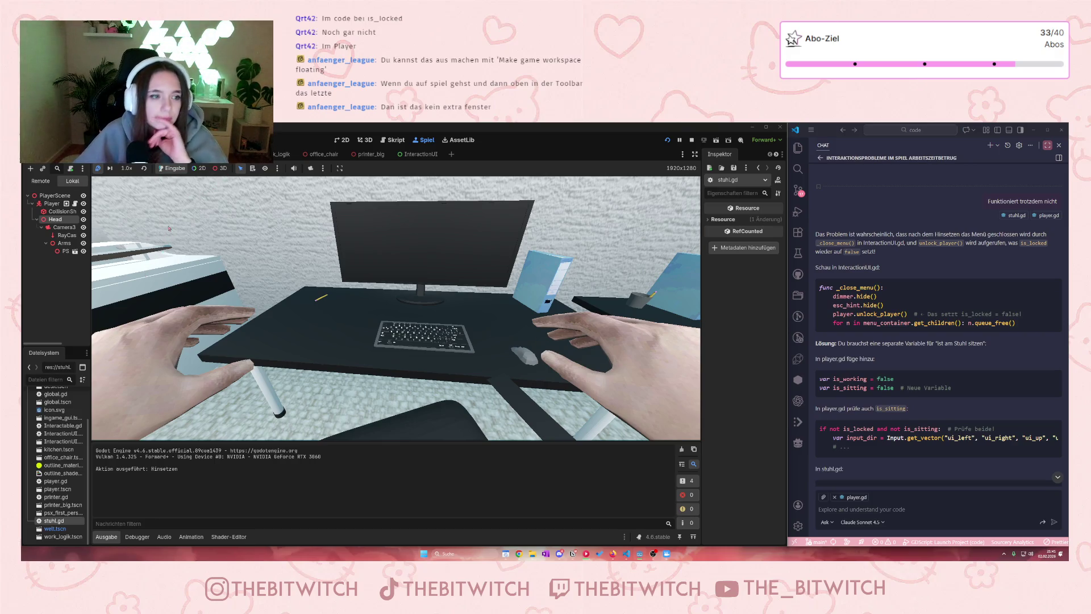
left_click(75, 203)
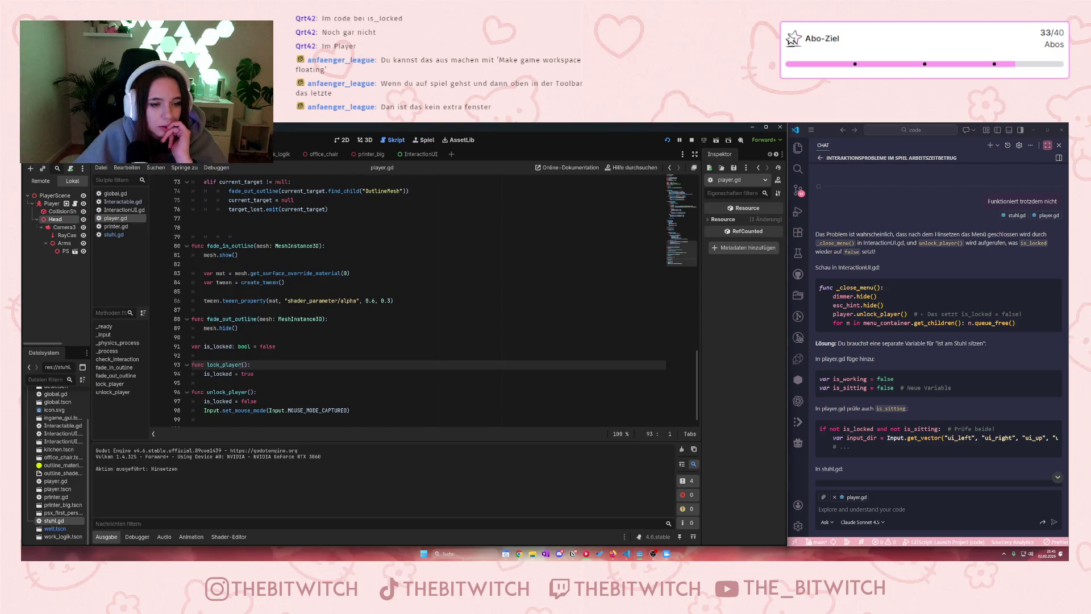
Step: Inspect the lock_player function in player.gd
scroll(242, 367, "down", 1)
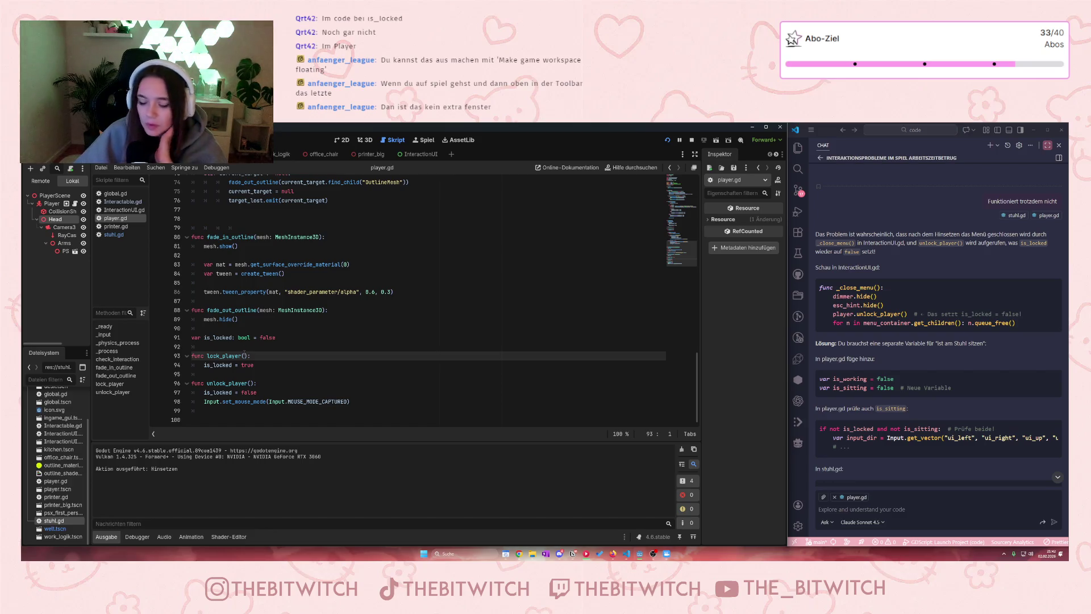
scroll(238, 356, "up", 4)
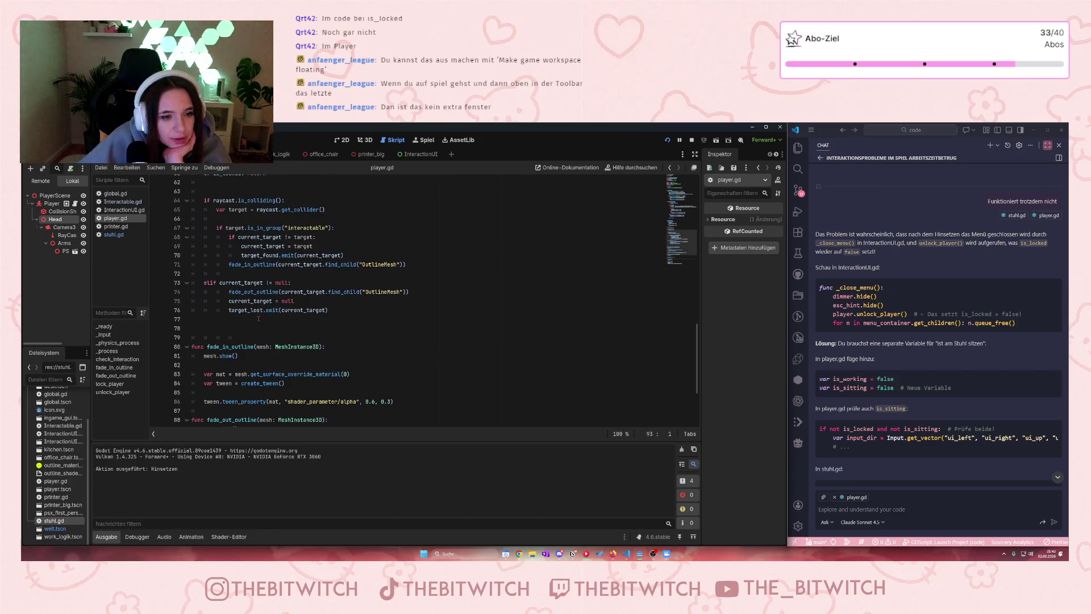
scroll(255, 322, "down", 3)
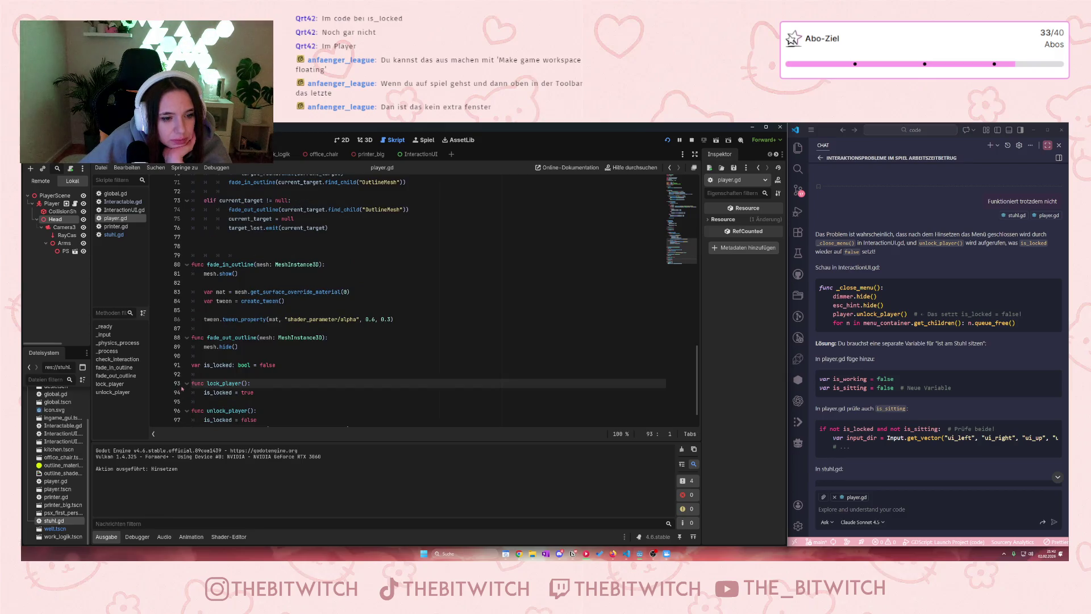
left_click(213, 384)
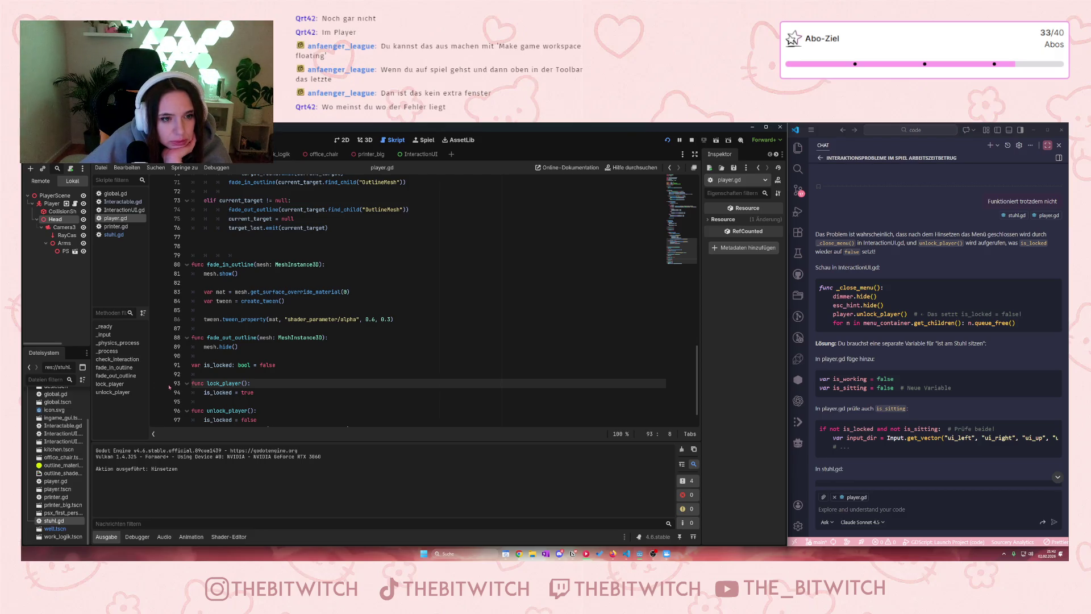
Step: Open stuhl.gd and look at the player.lock_player() call made when sitting
scroll(173, 384, "up", 4)
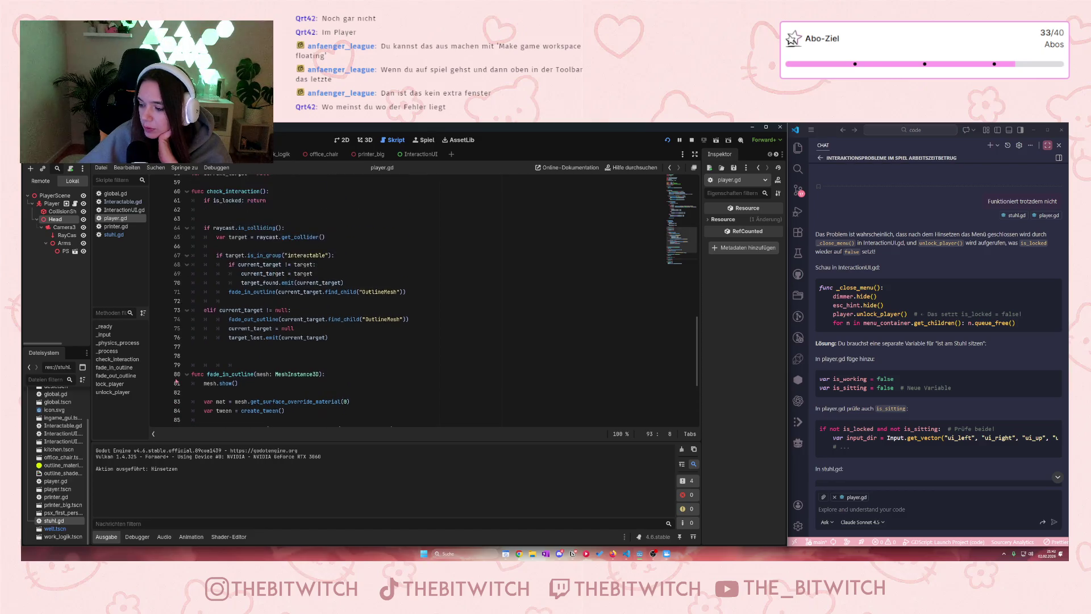
left_click(114, 234)
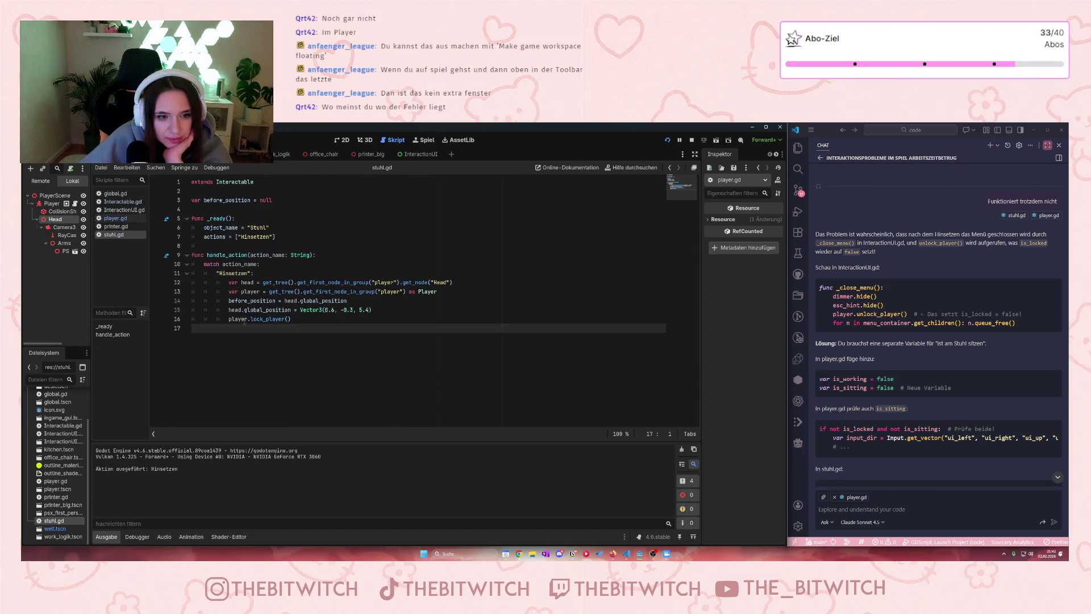
left_click(192, 320)
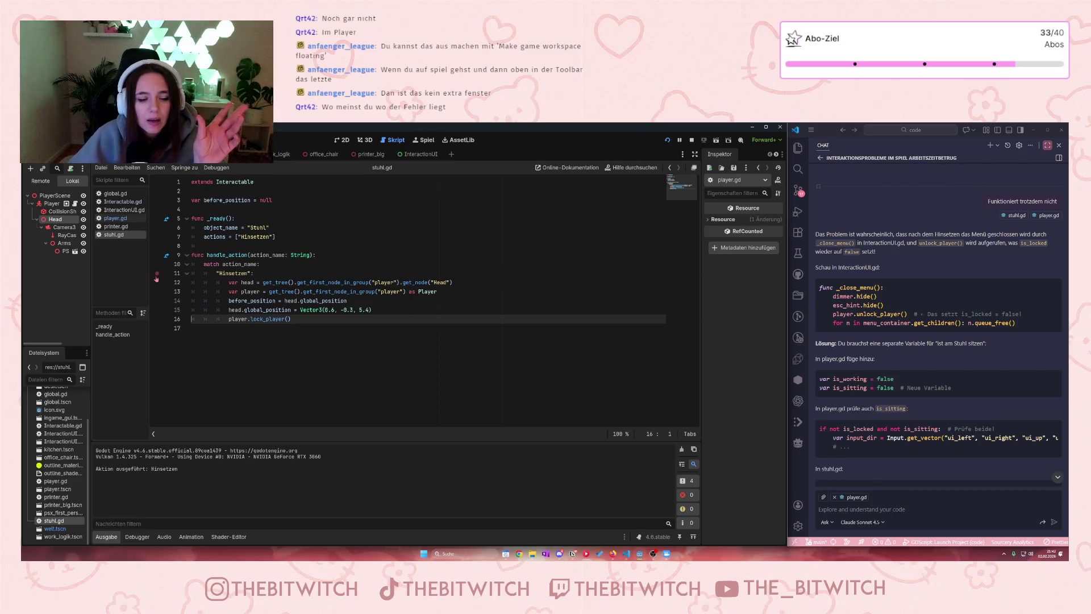
Step: Return to player.gd, open the Interactable.gd base script, then show the running game
left_click(107, 218)
scroll(235, 320, "up", 9)
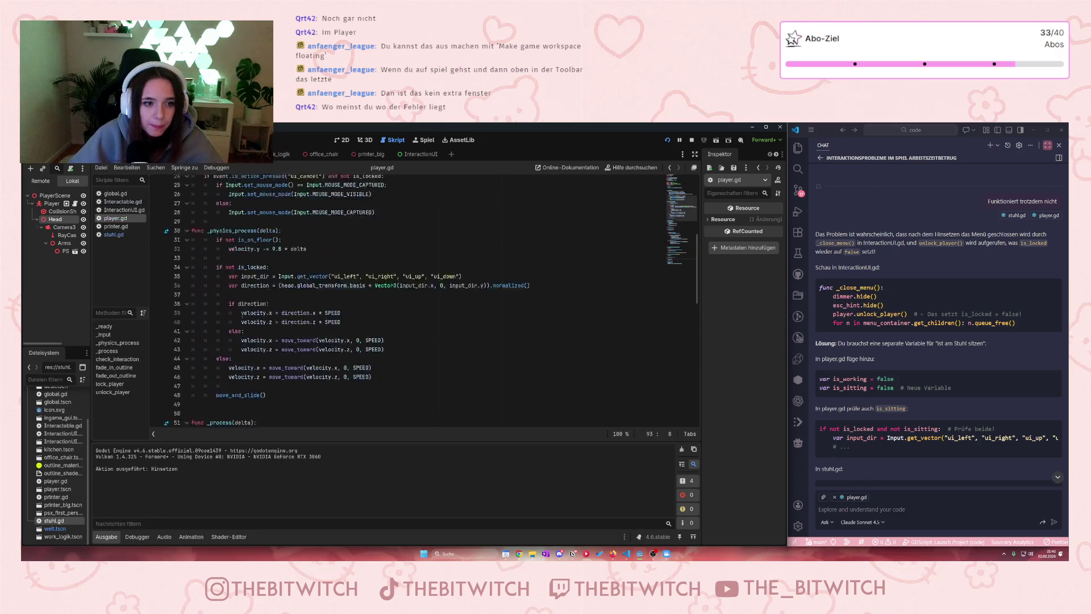
scroll(234, 320, "down", 2)
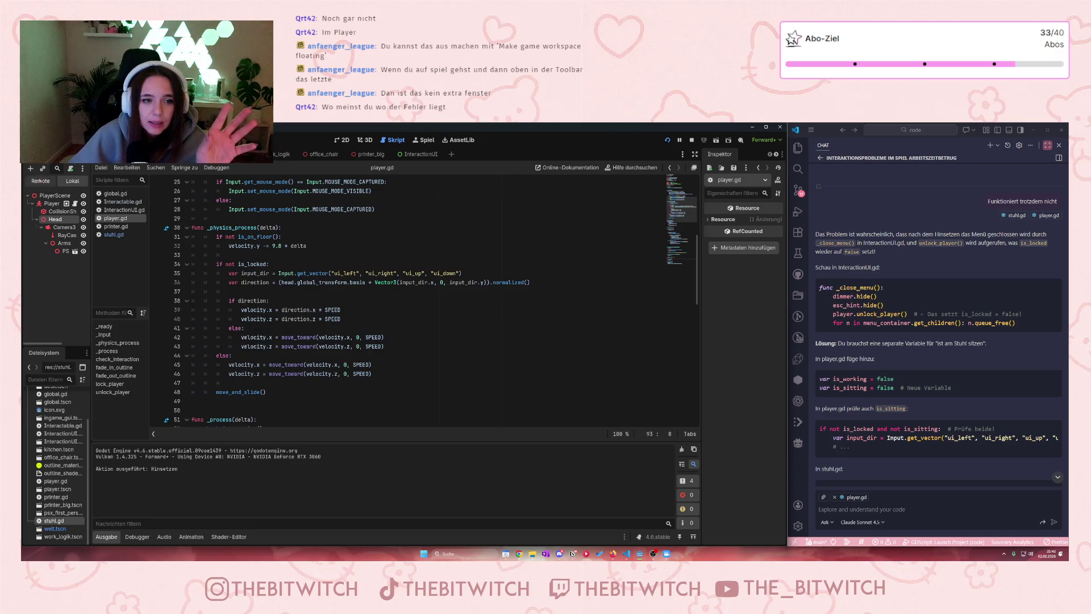
left_click(122, 201)
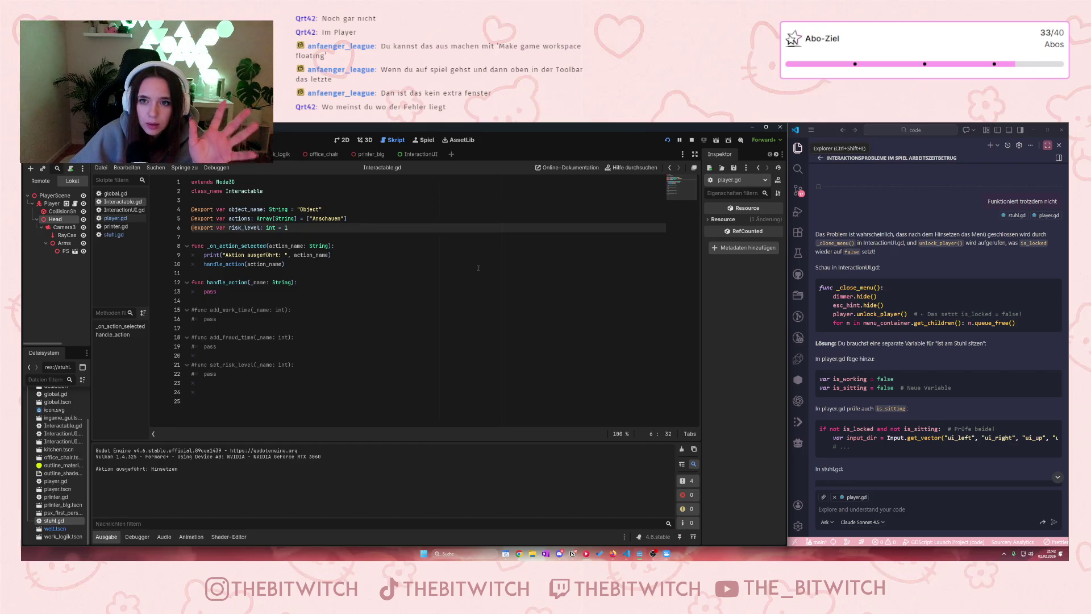
left_click(425, 140)
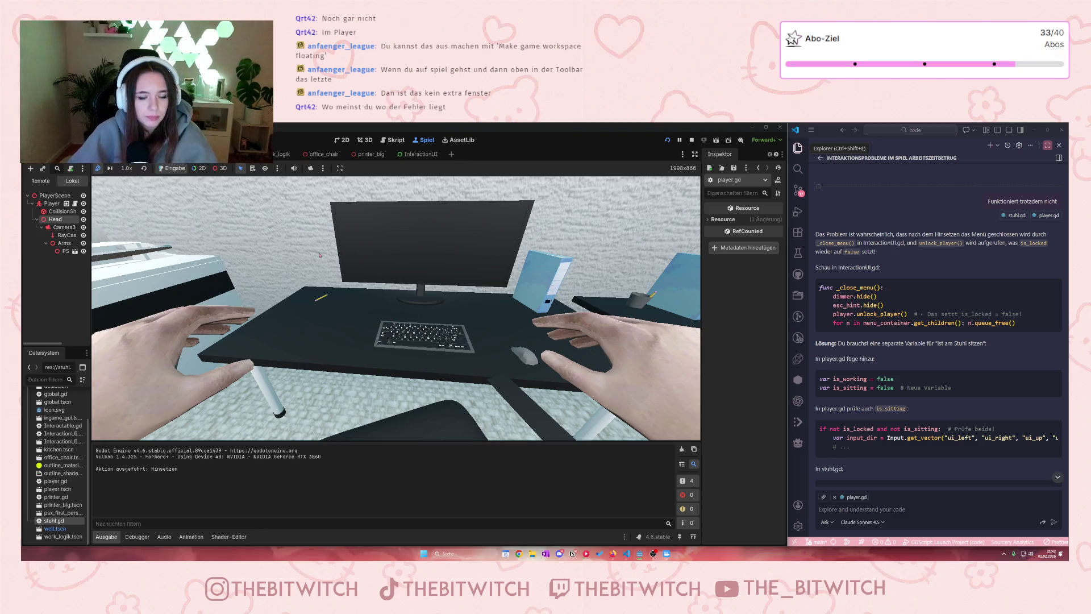
Step: Restart the game, walk to the printer, and open and close its repair menu
left_click(313, 311)
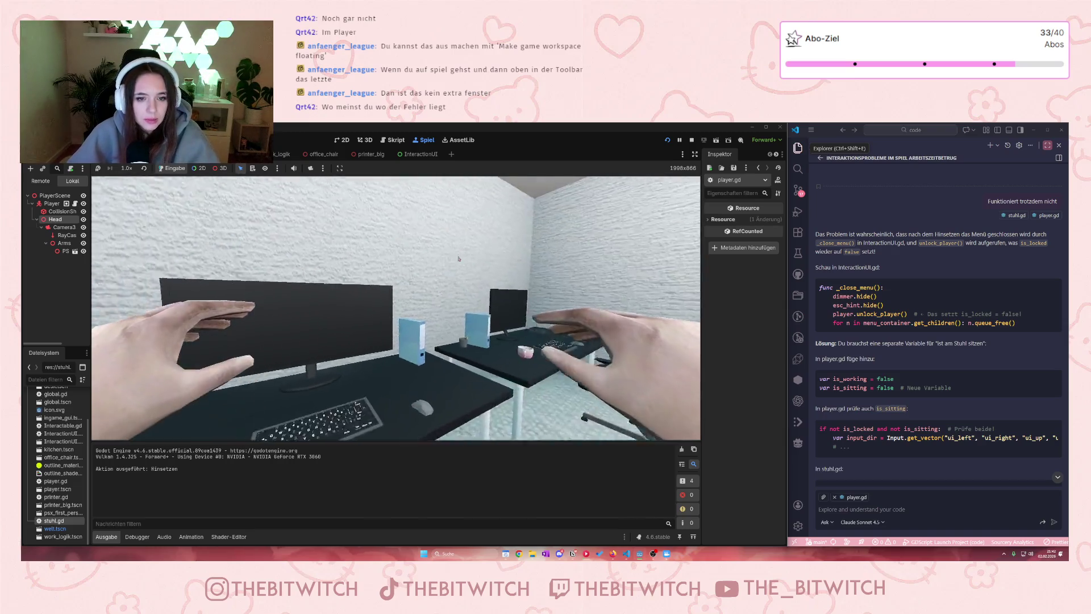
key("F5")
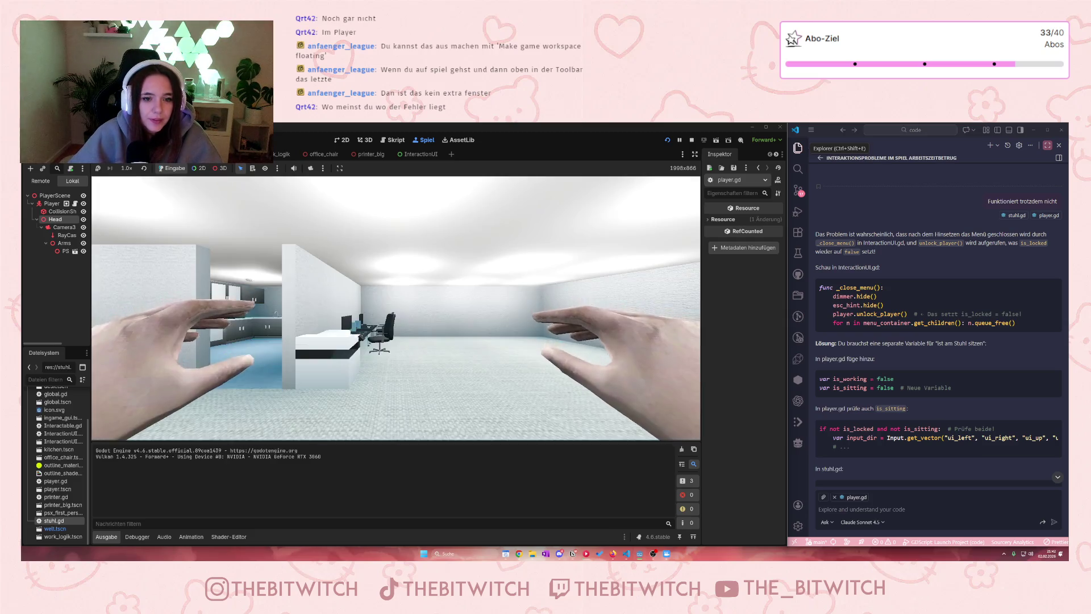
key("w")
key("e")
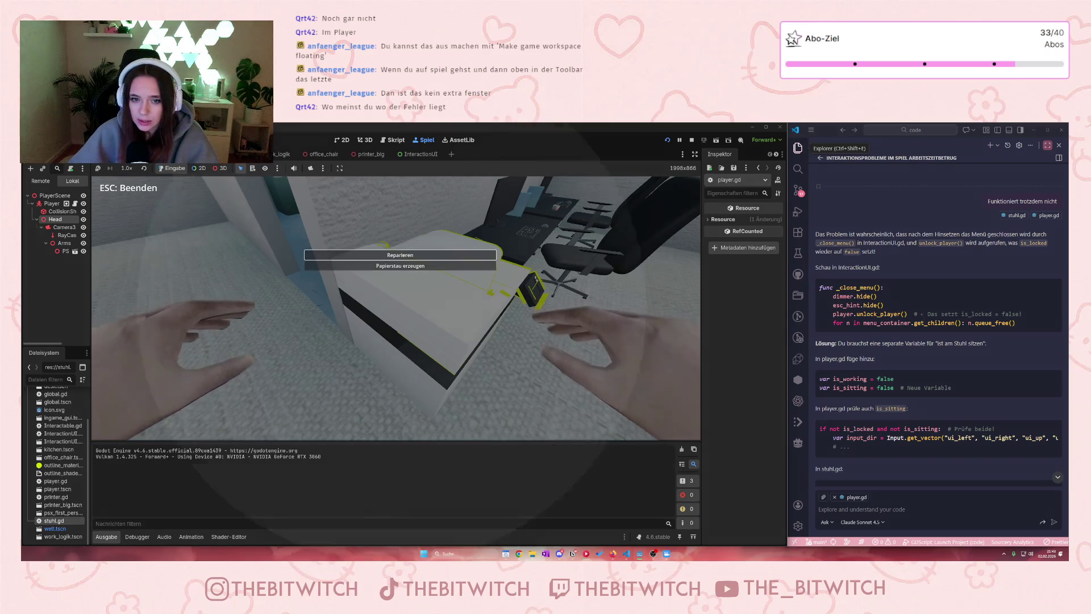
key("Return")
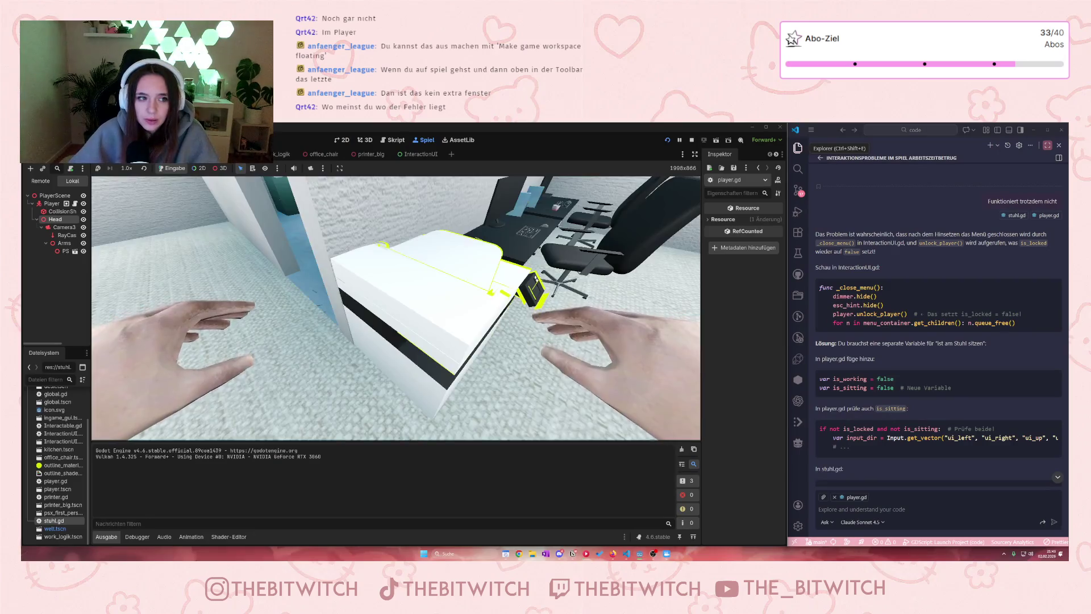
Step: Walk toward the far wall to test movement, stop the game, and reopen stuhl.gd
mouse_move(396, 307)
key("w")
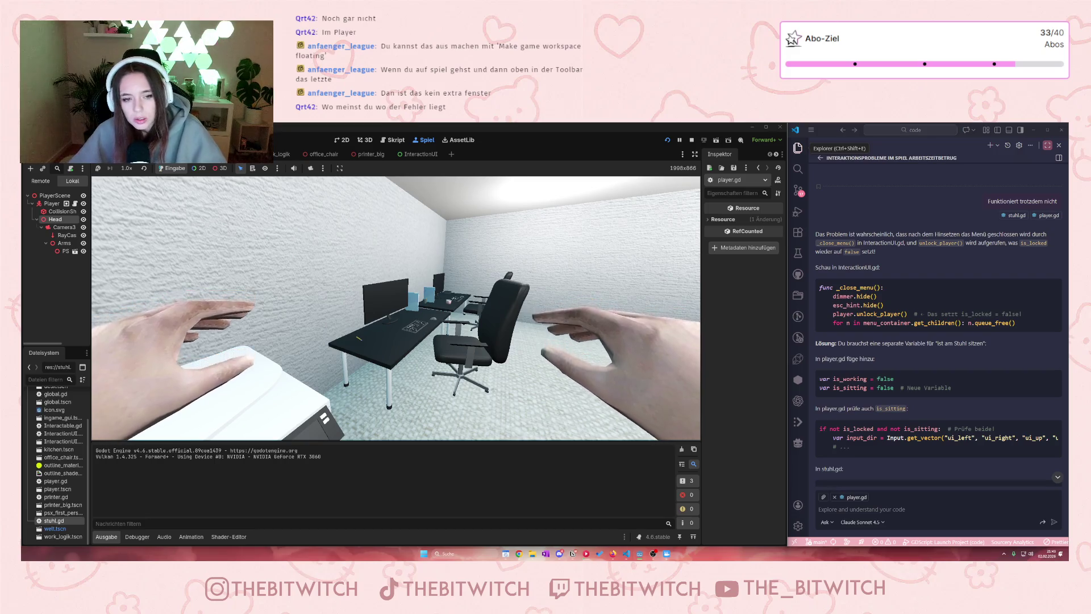
key("w")
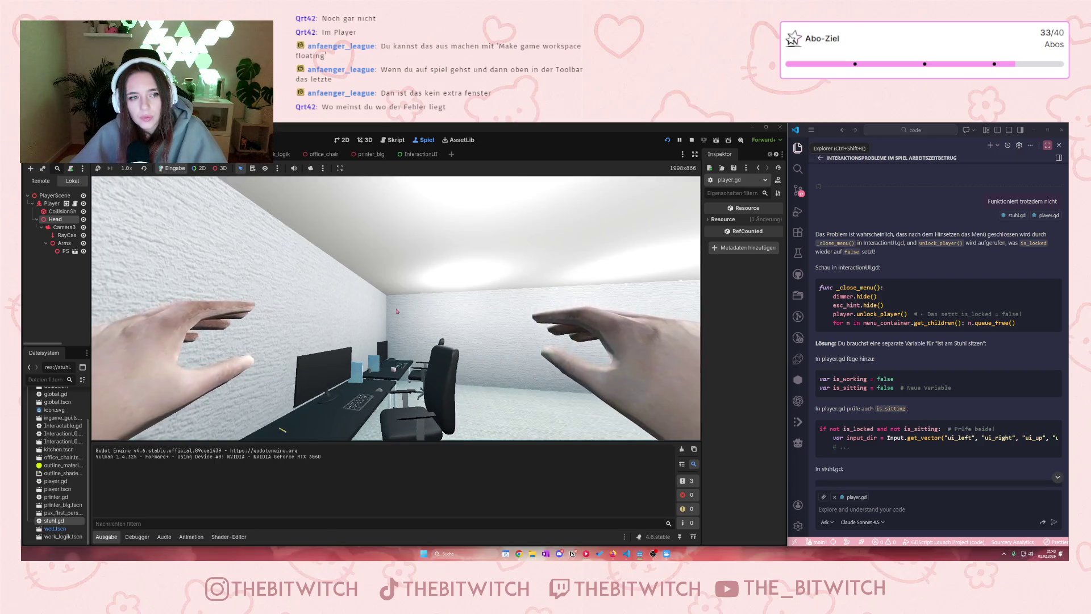
key("w")
key("F8")
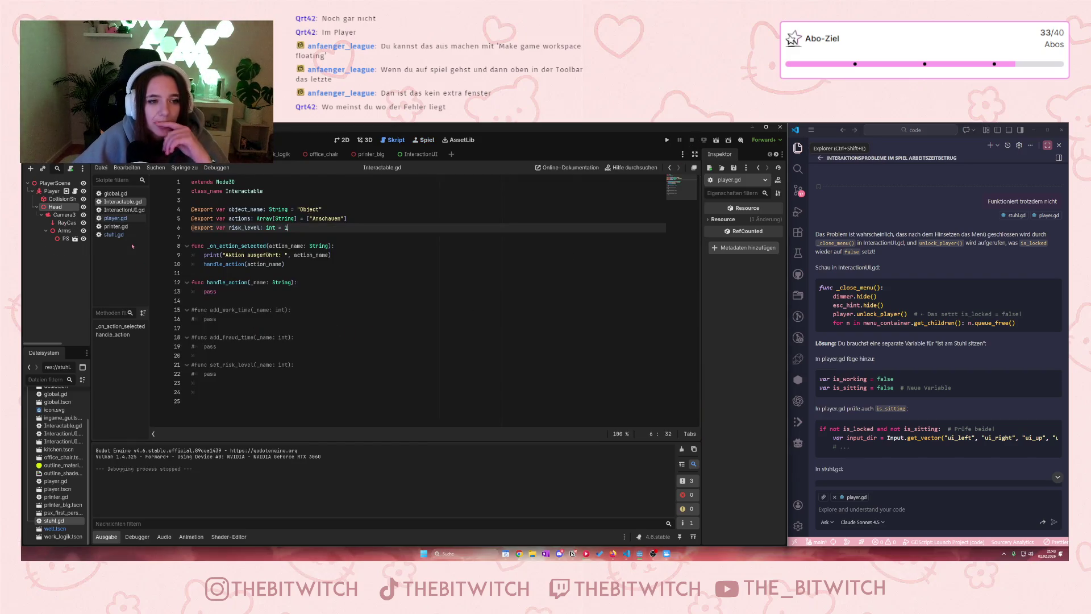
left_click(115, 235)
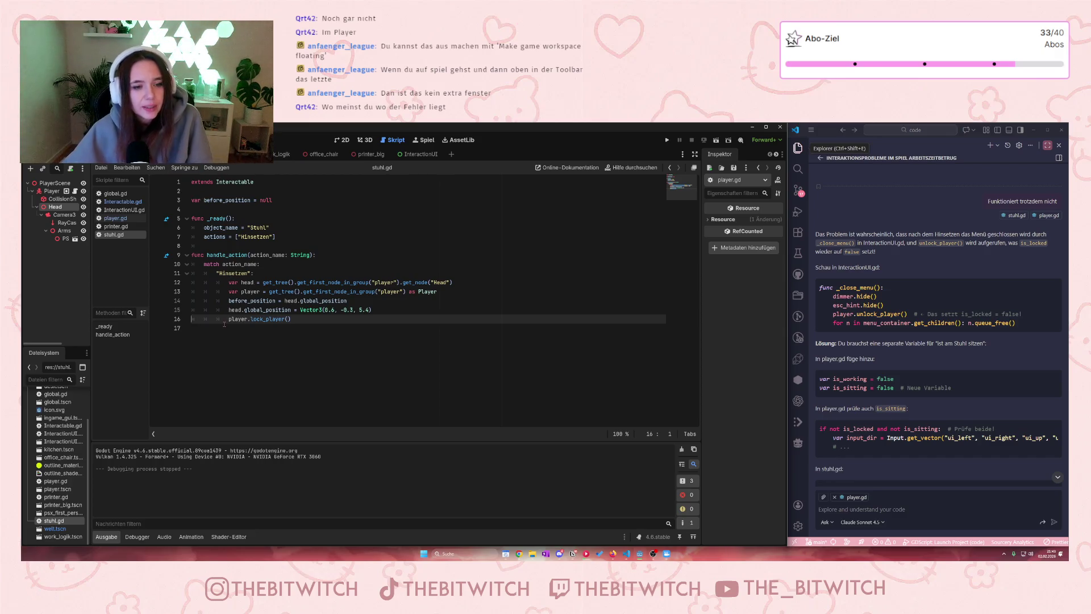
left_click_drag(229, 319, 291, 318)
left_click(292, 319)
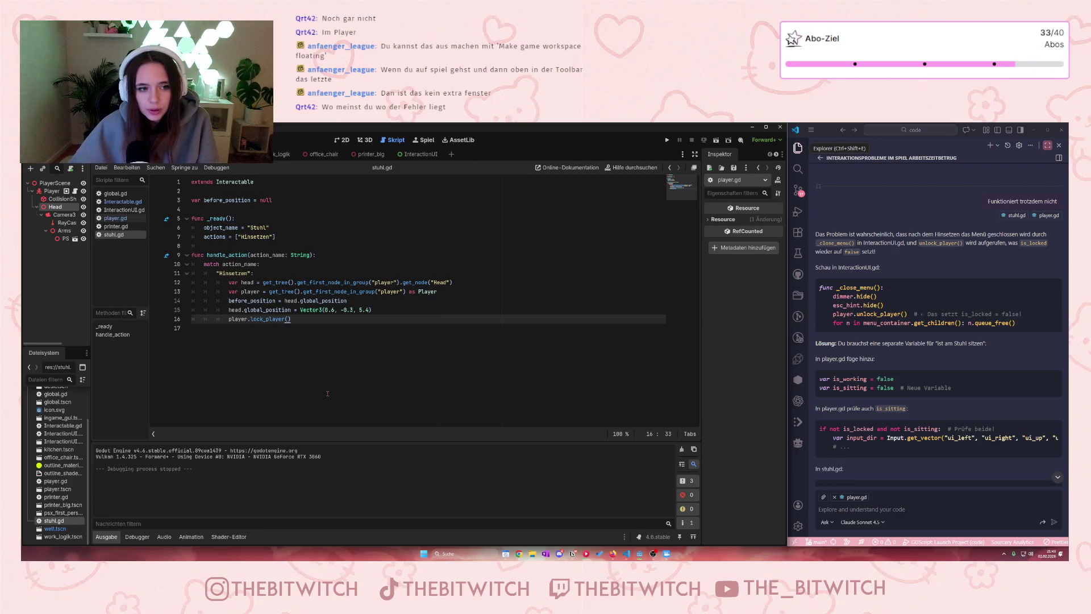
left_click(124, 219)
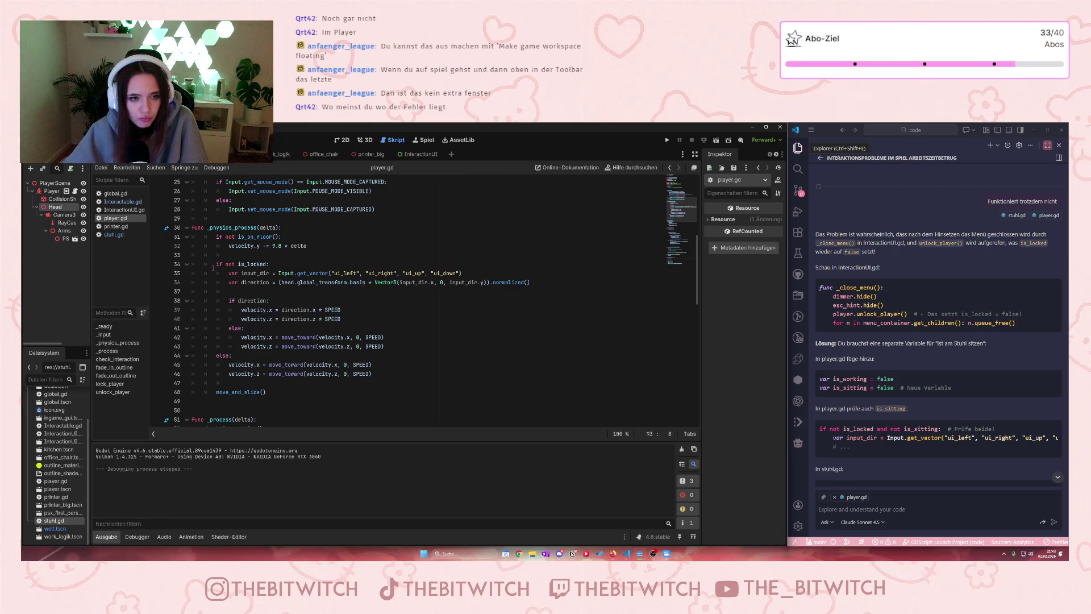
left_click(123, 202)
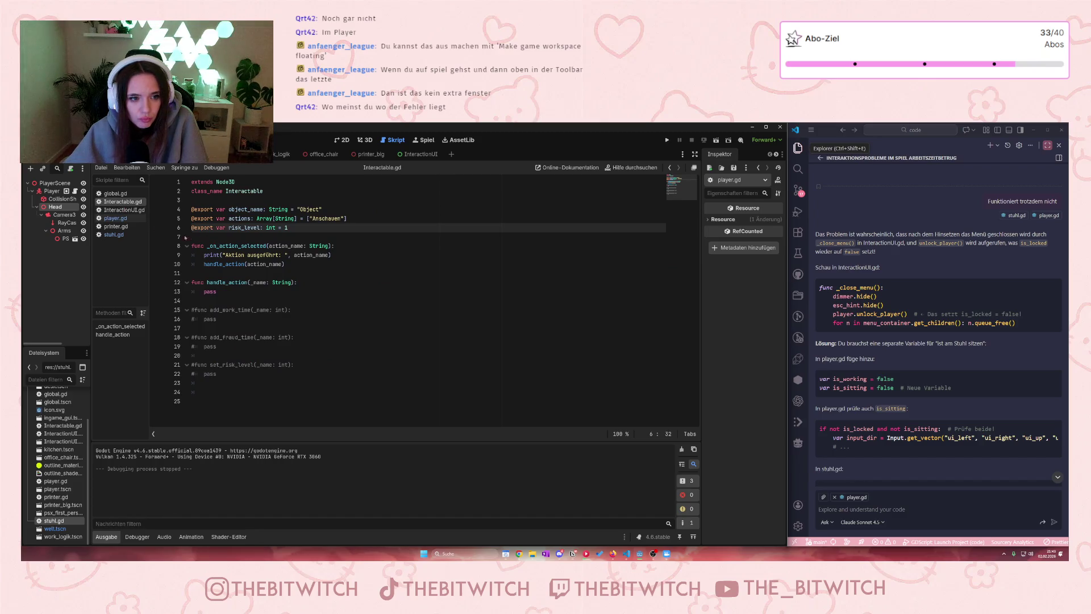
left_click(124, 209)
scroll(236, 255, "down", 6)
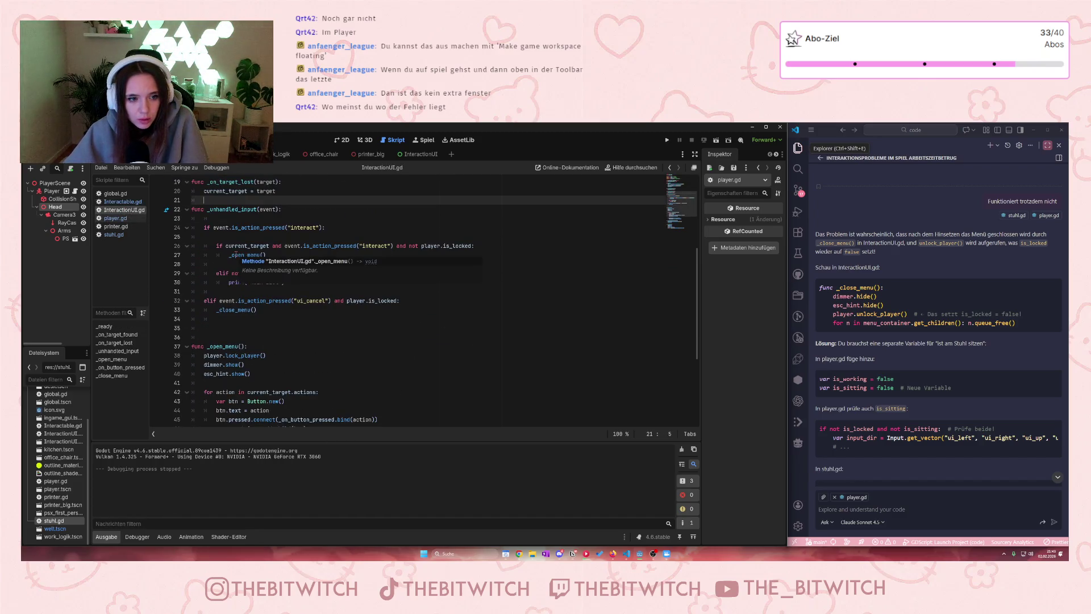
scroll(284, 338, "down", 3)
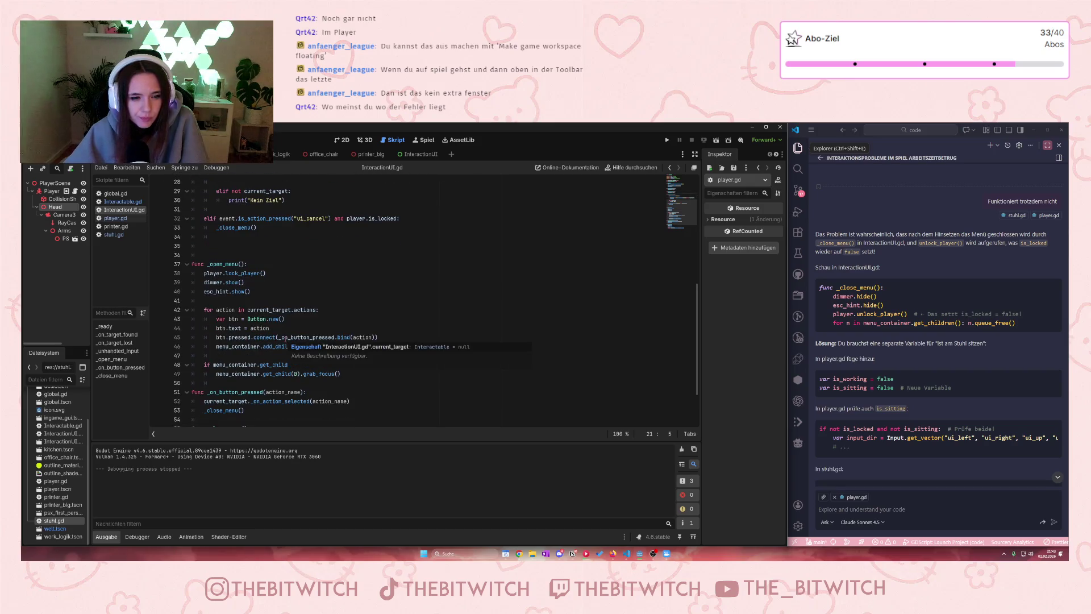
scroll(284, 338, "down", 2)
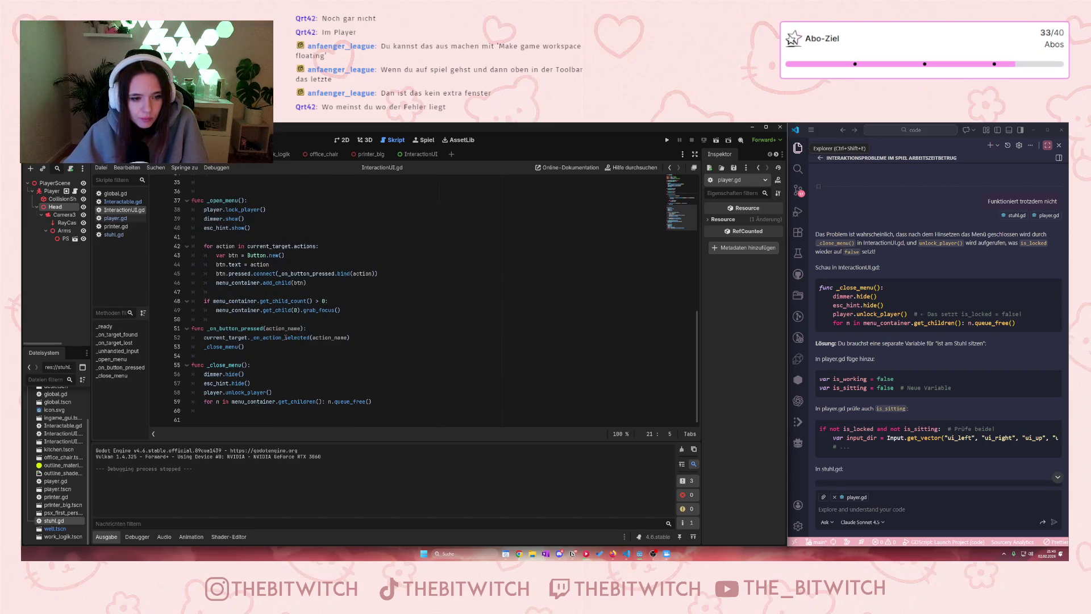
scroll(278, 329, "up", 10)
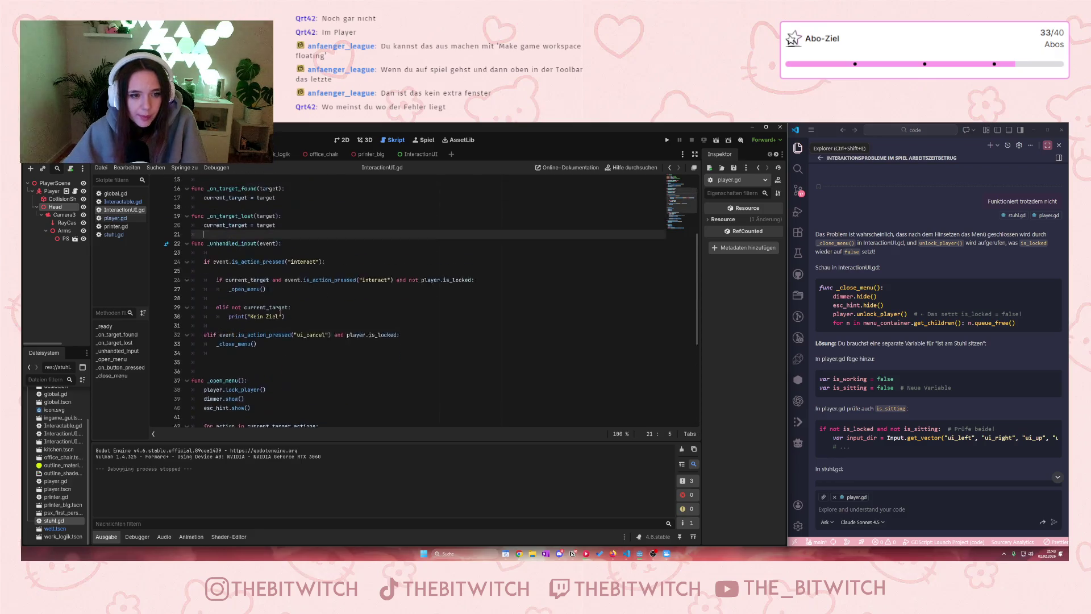
scroll(276, 318, "up", 2)
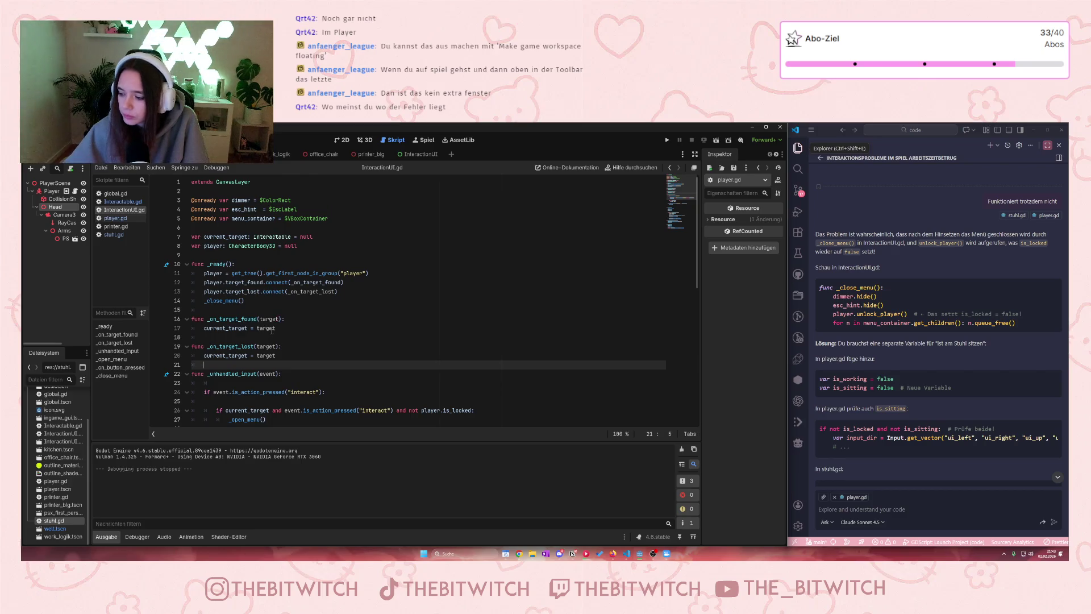
scroll(275, 328, "down", 3)
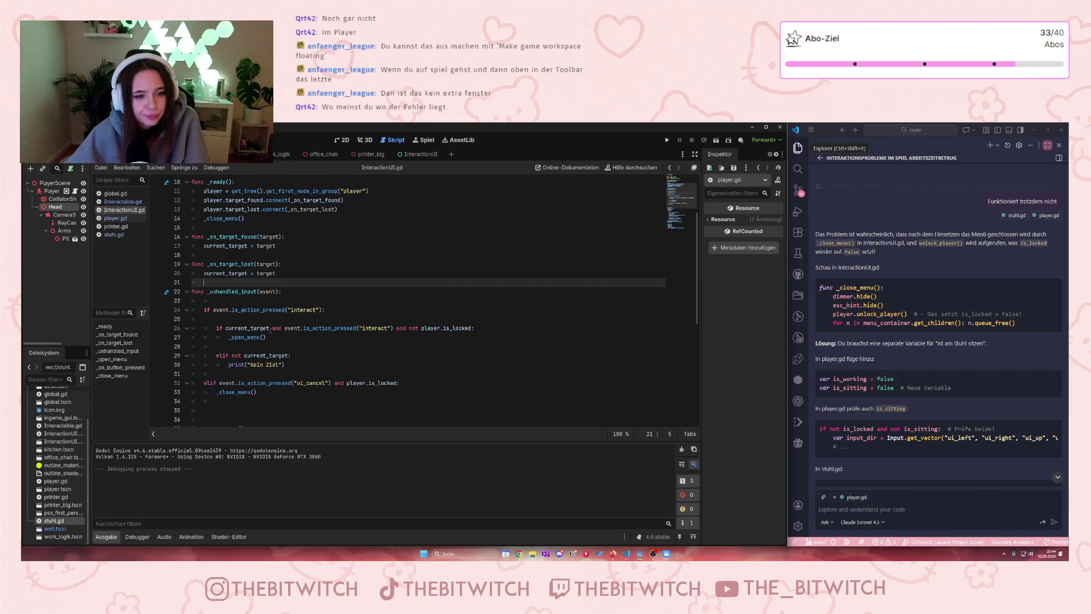
scroll(271, 329, "down", 5)
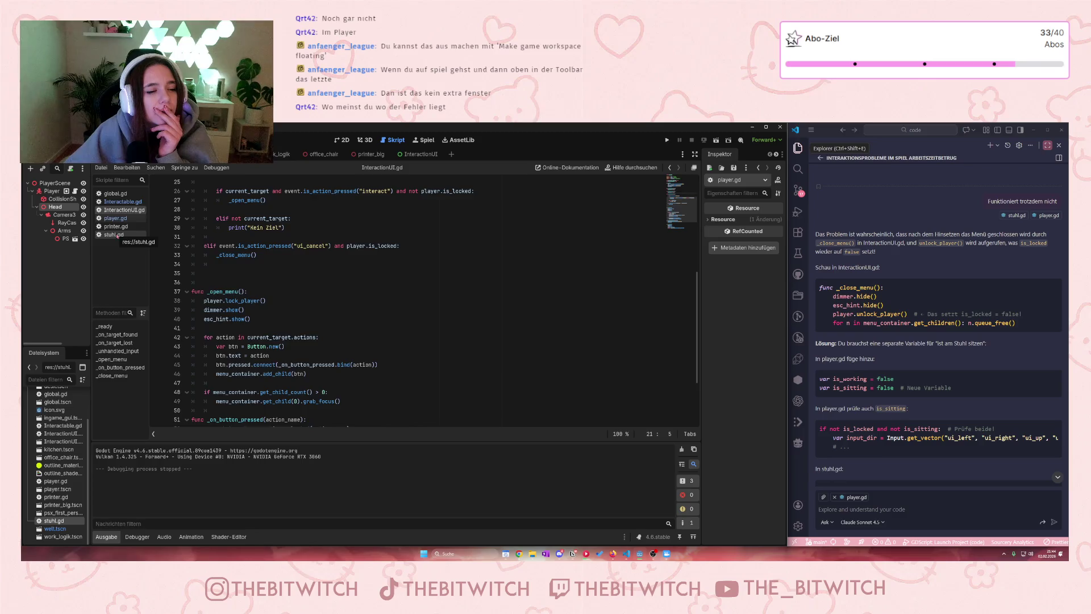
left_click(113, 234)
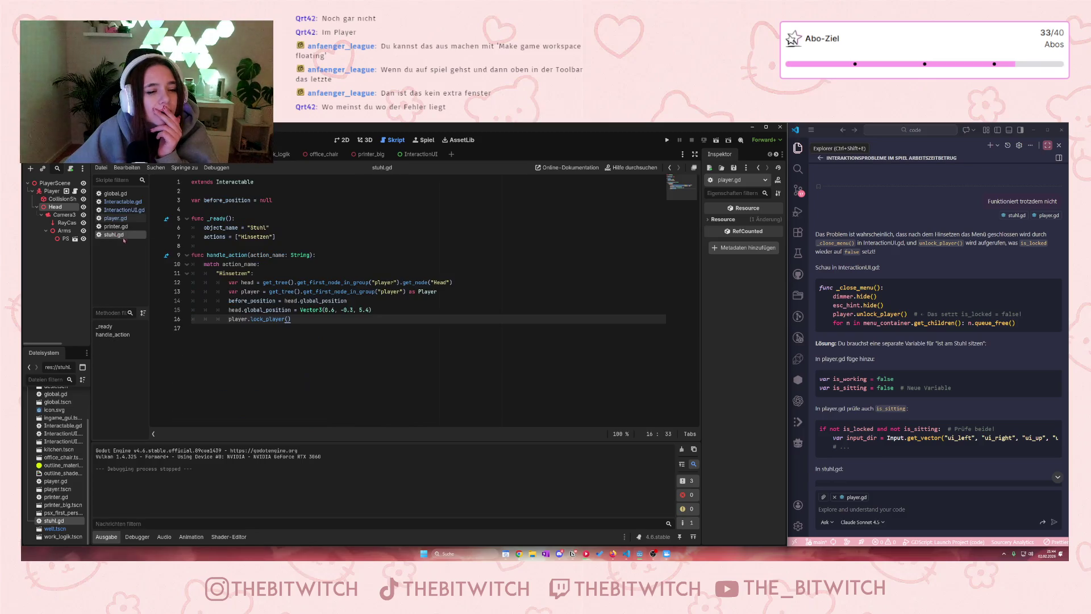
left_click(121, 210)
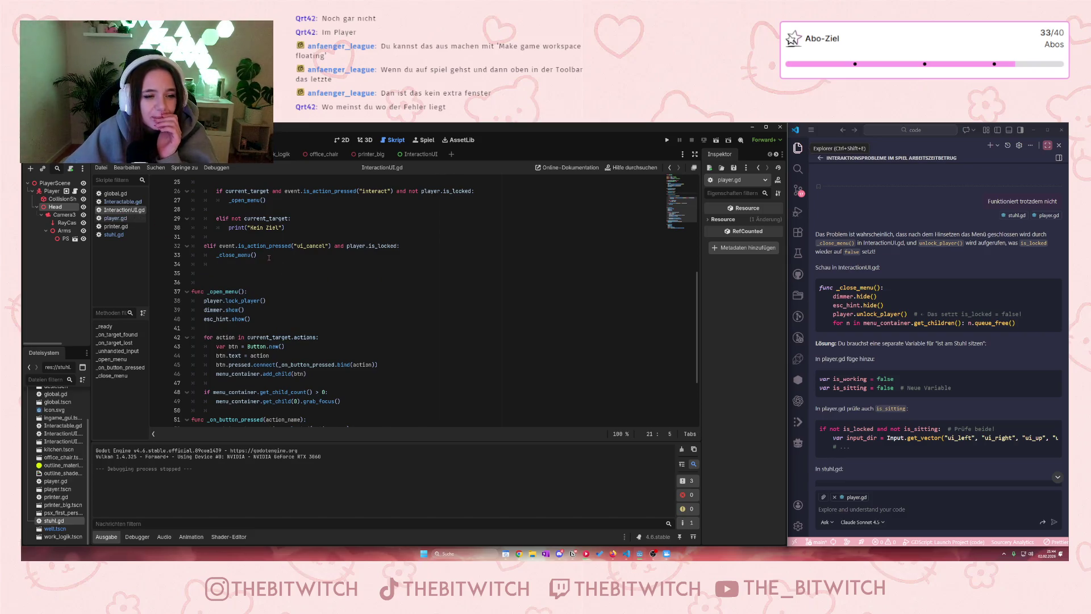
scroll(210, 244, "down", 2)
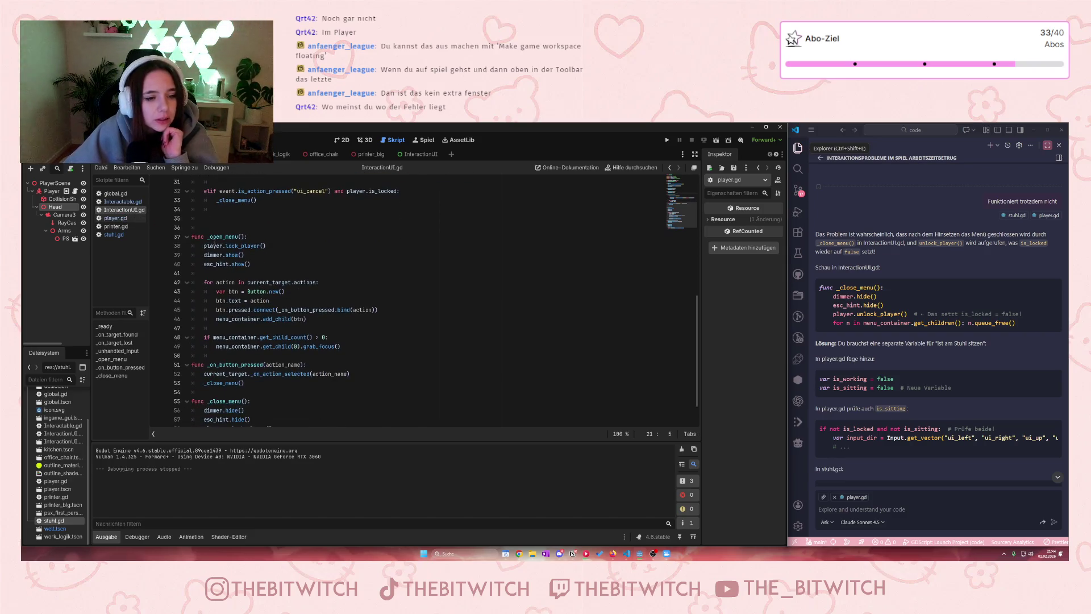
left_click_drag(227, 245, 290, 259)
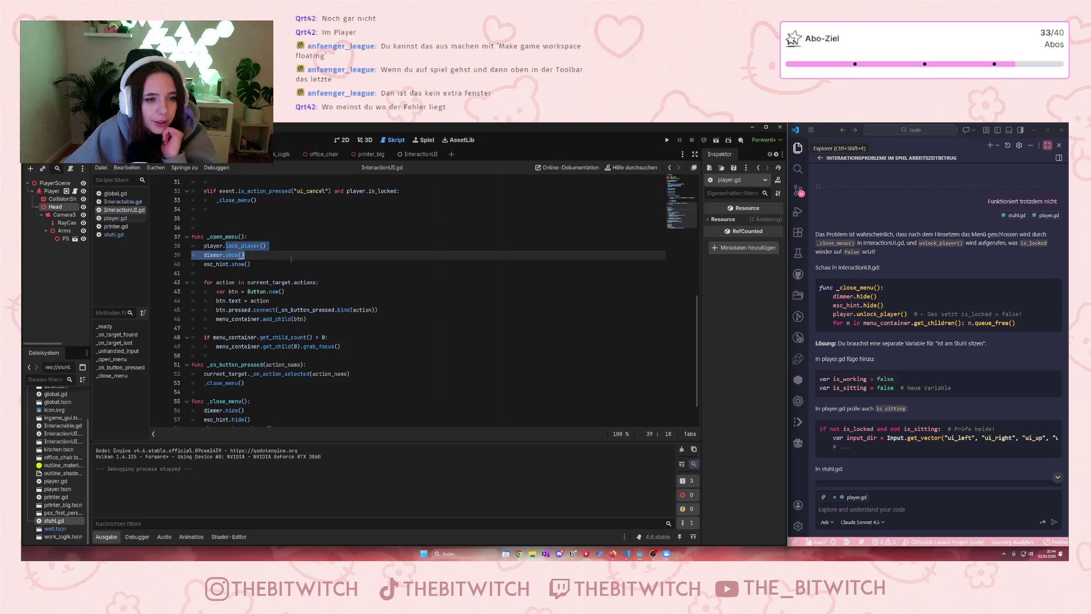
left_click(289, 283)
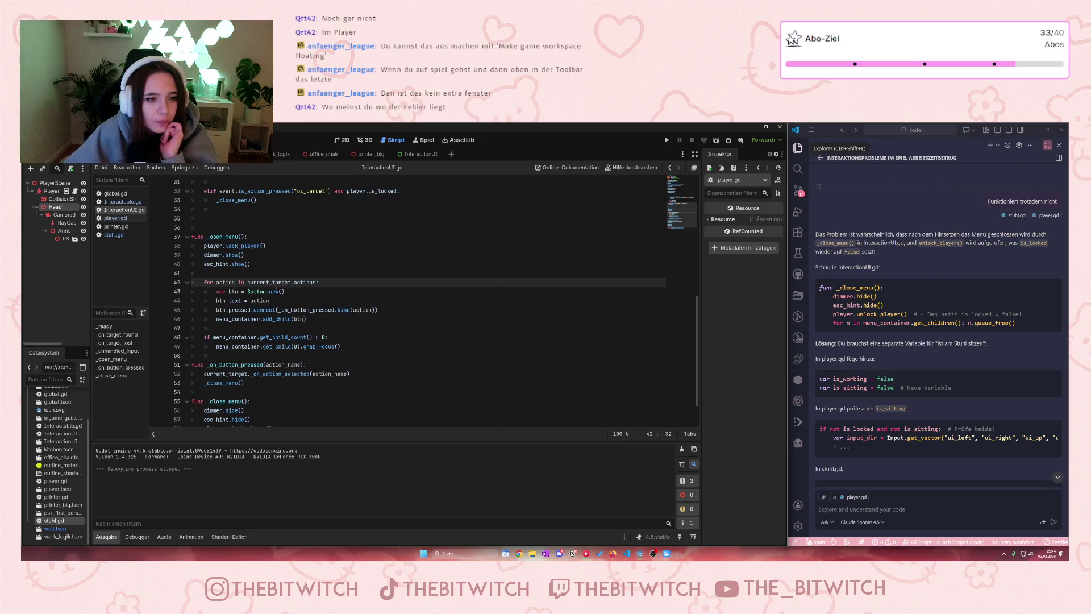
mouse_move(276, 288)
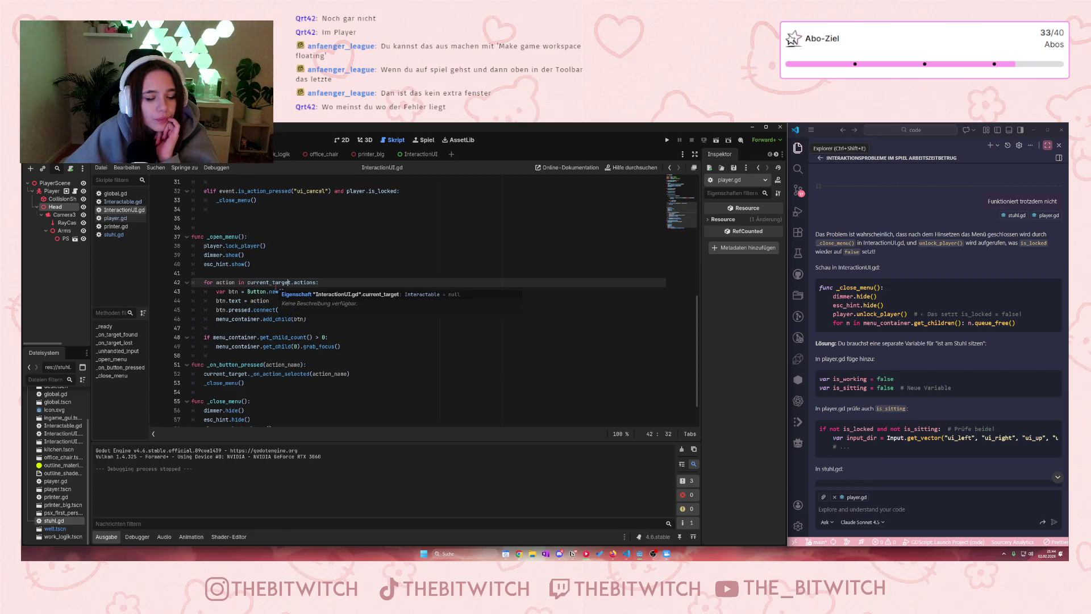
scroll(400, 313, "down", 2)
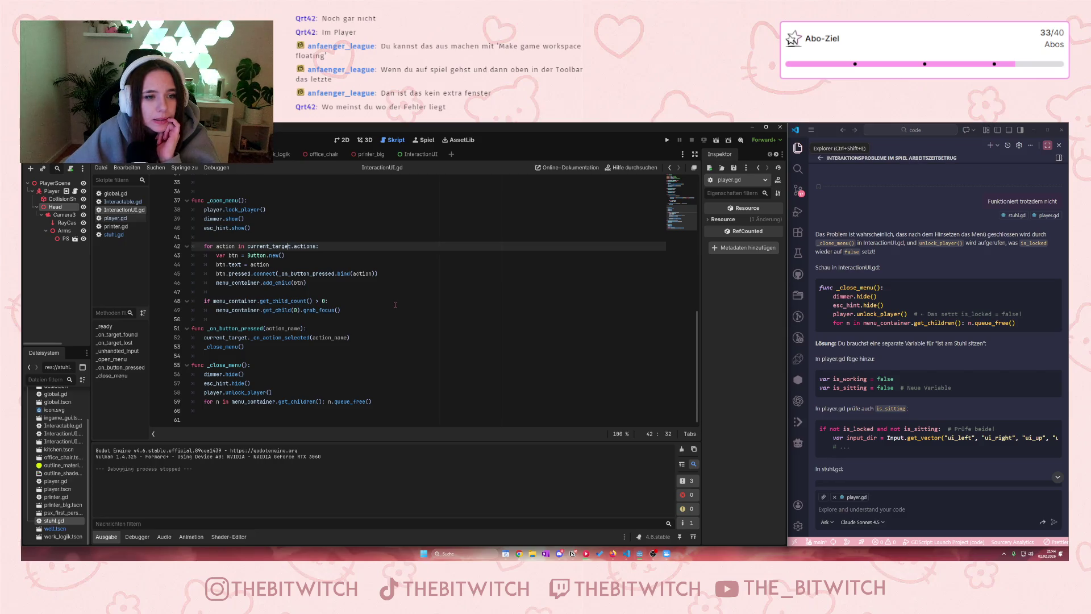
scroll(395, 305, "up", 5)
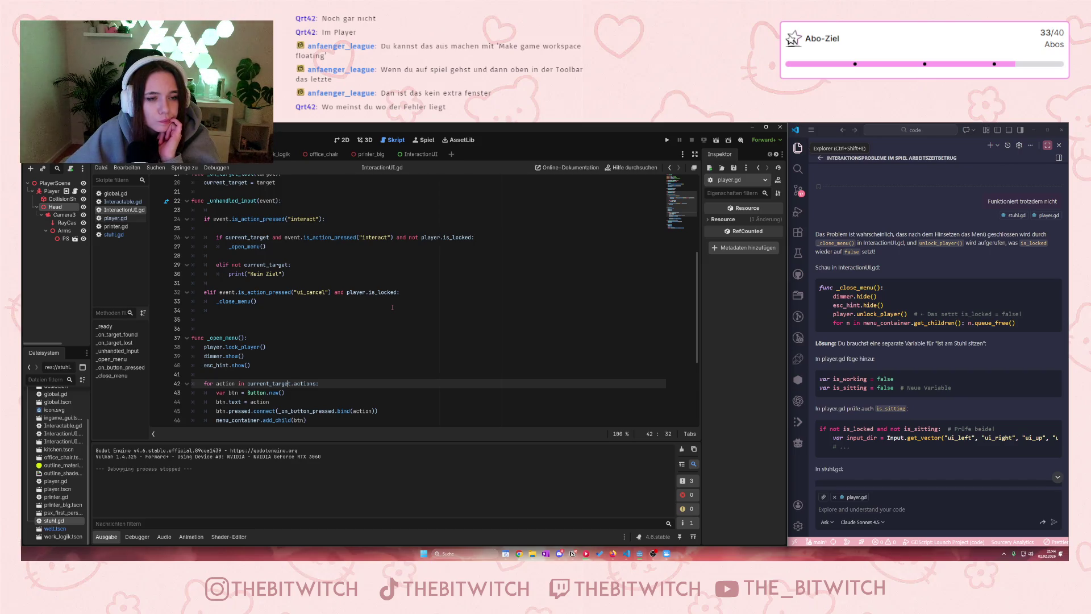
scroll(392, 307, "down", 2)
left_click(128, 236)
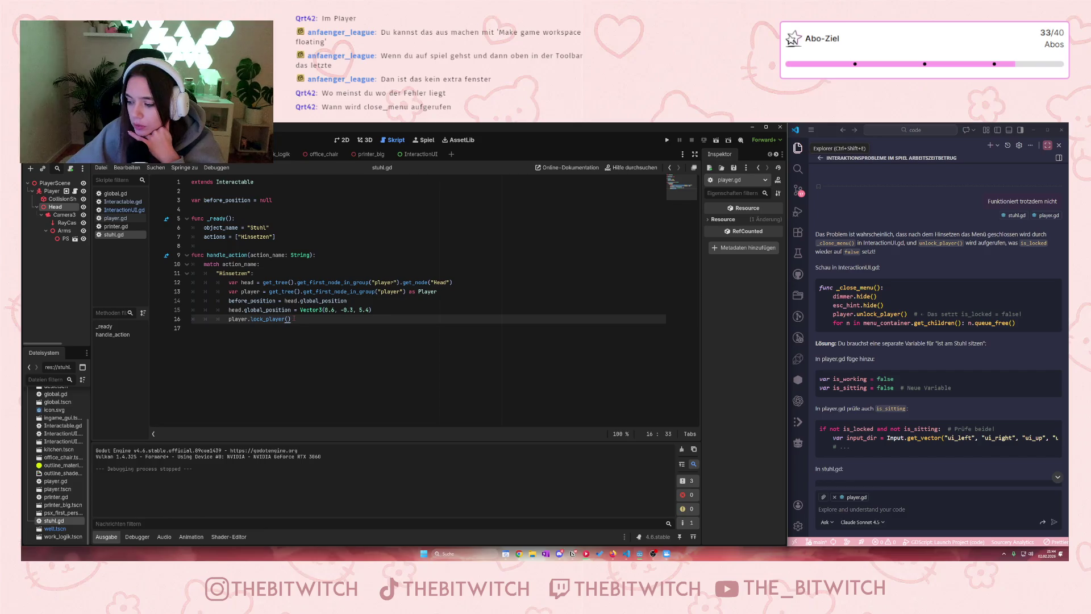
left_click(122, 202)
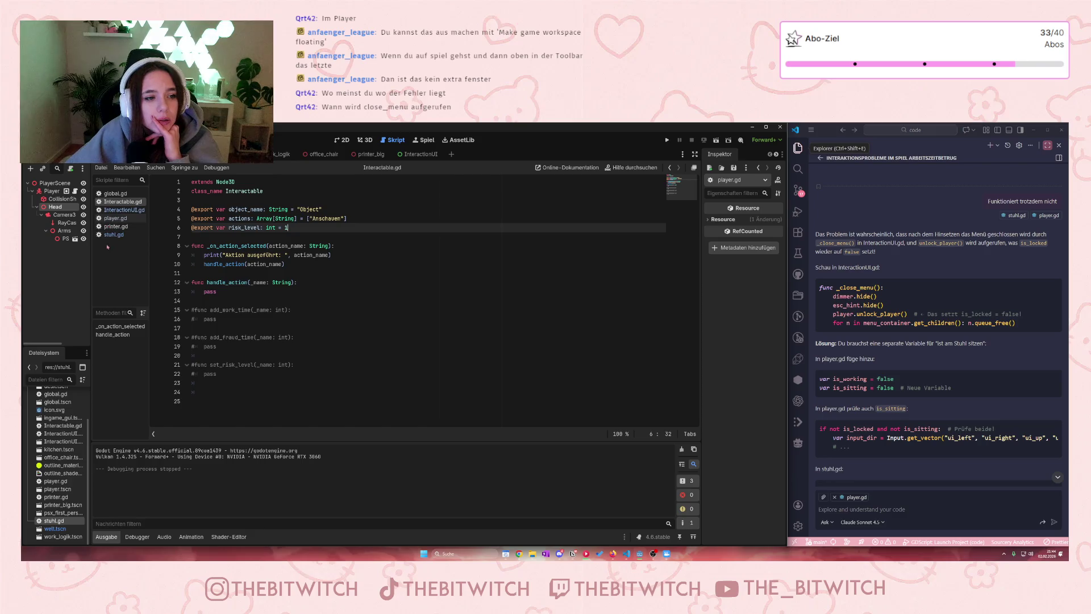
left_click(122, 210)
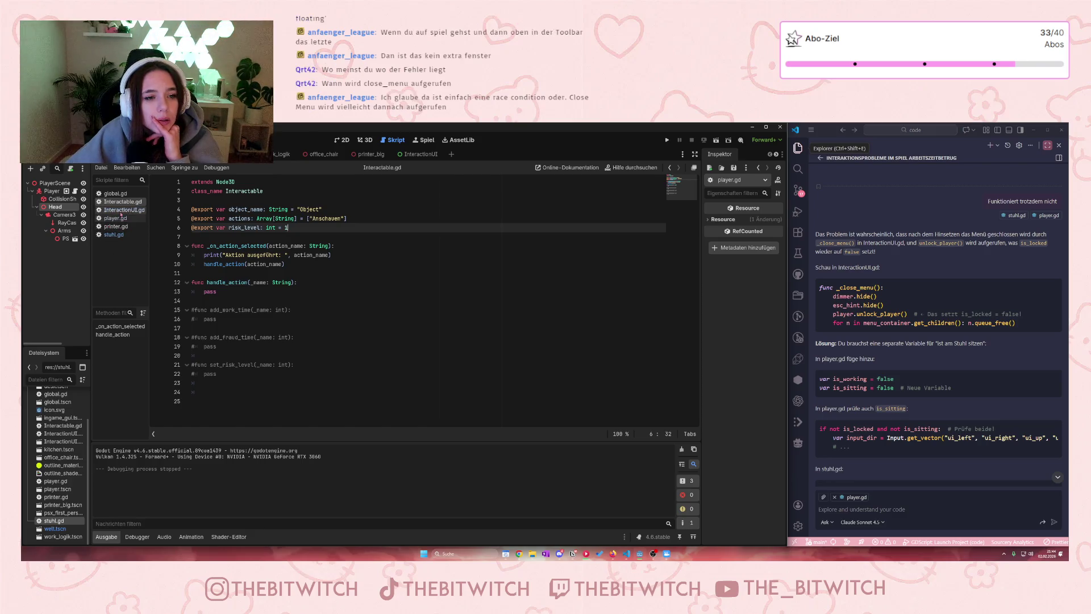
scroll(233, 274, "down", 3)
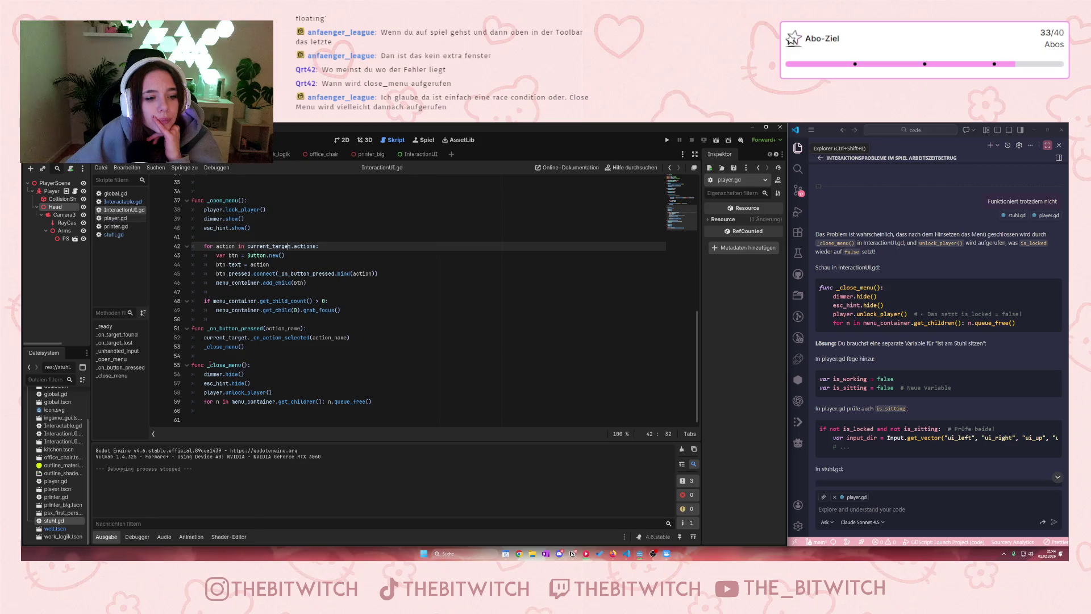
scroll(244, 363, "up", 4)
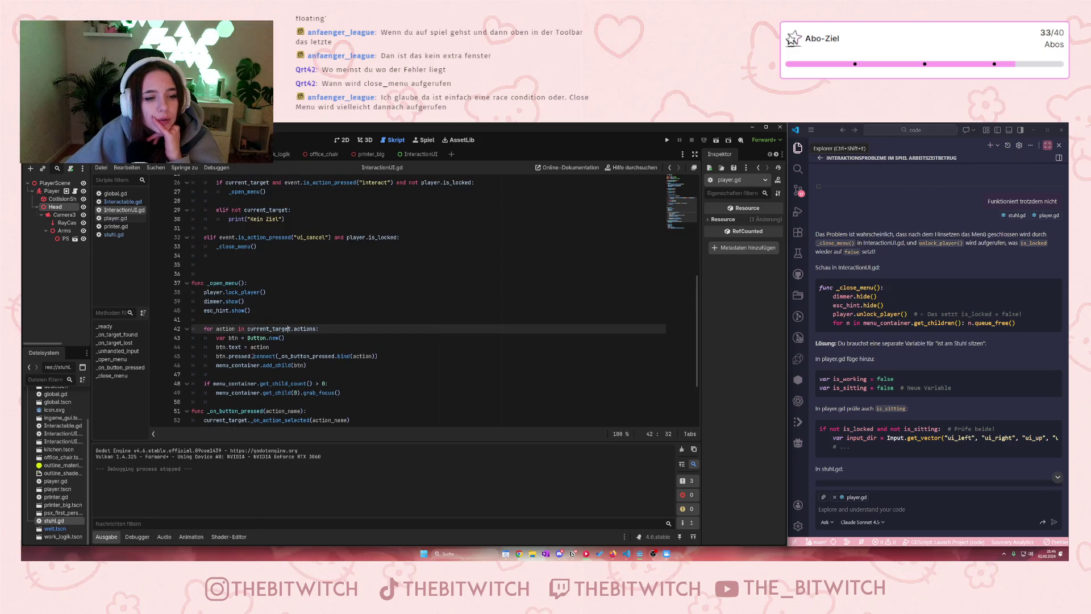
scroll(237, 313, "up", 4)
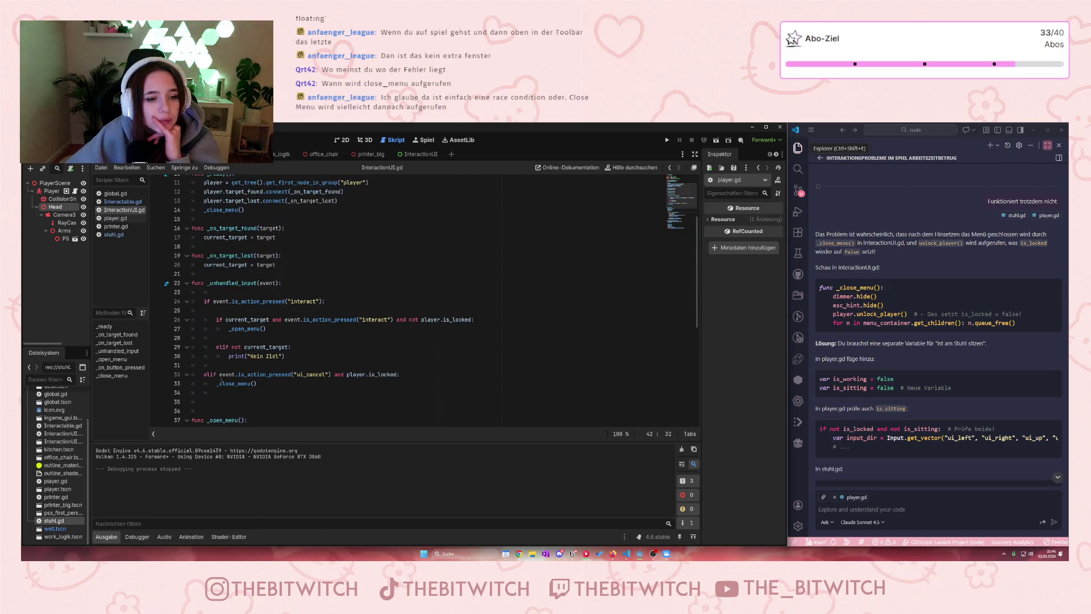
double_click(297, 375)
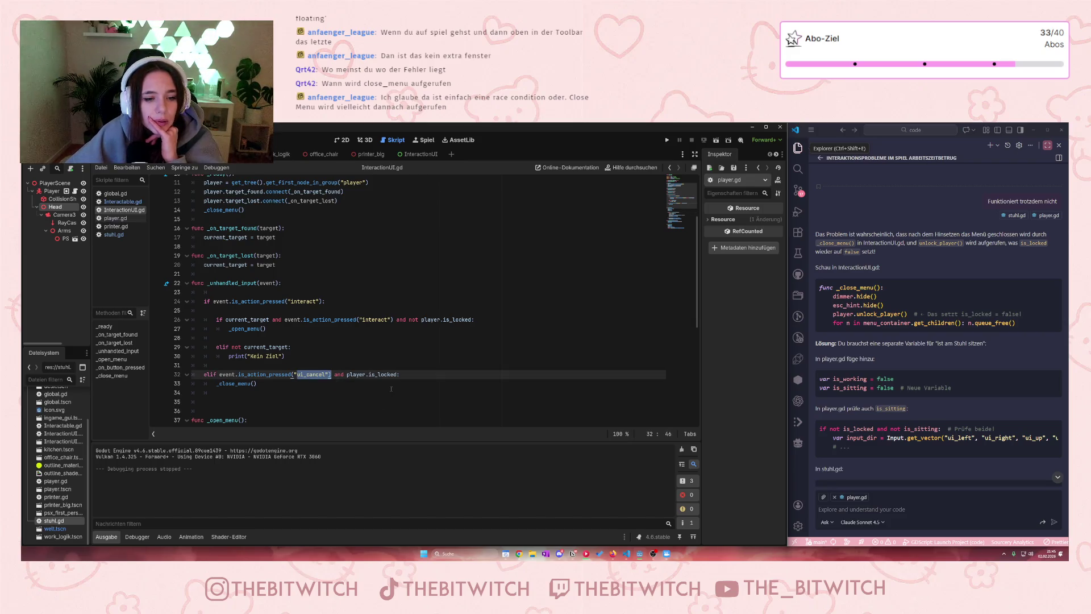
left_click(309, 392)
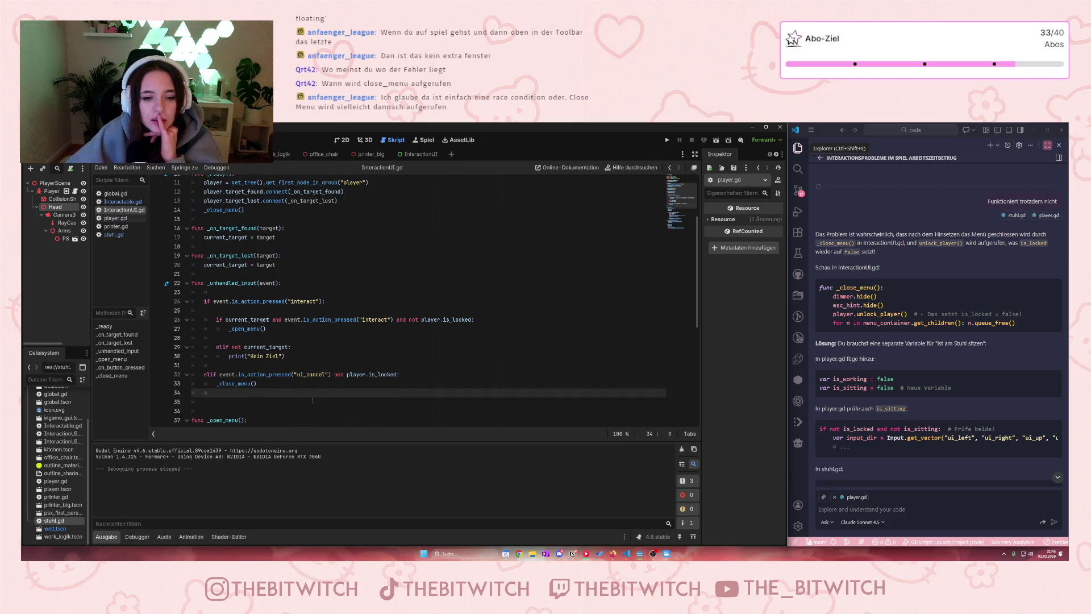
scroll(310, 386, "down", 2)
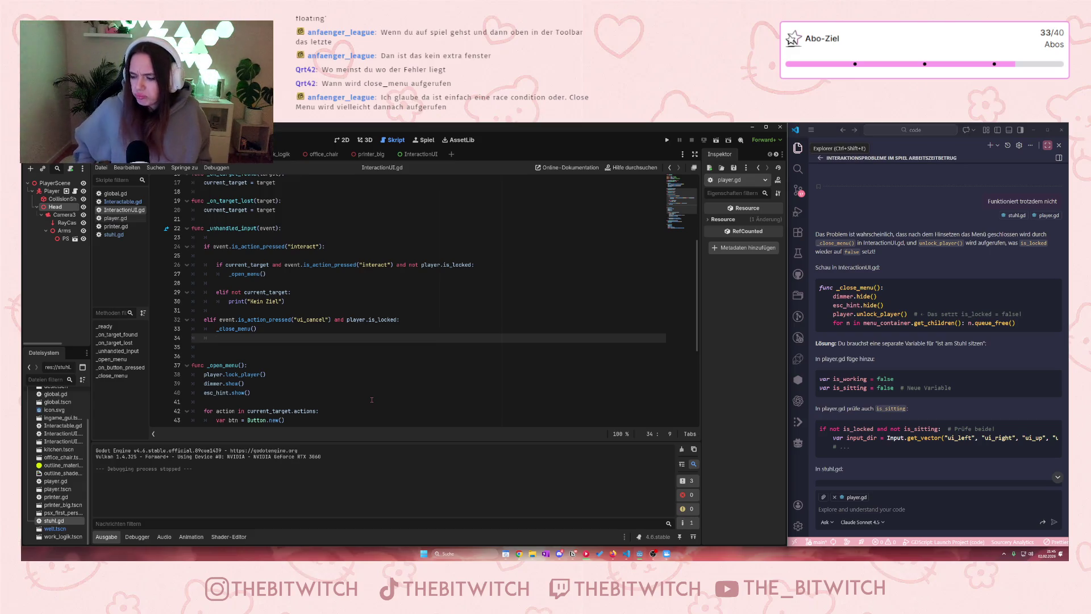
scroll(370, 386, "down", 6)
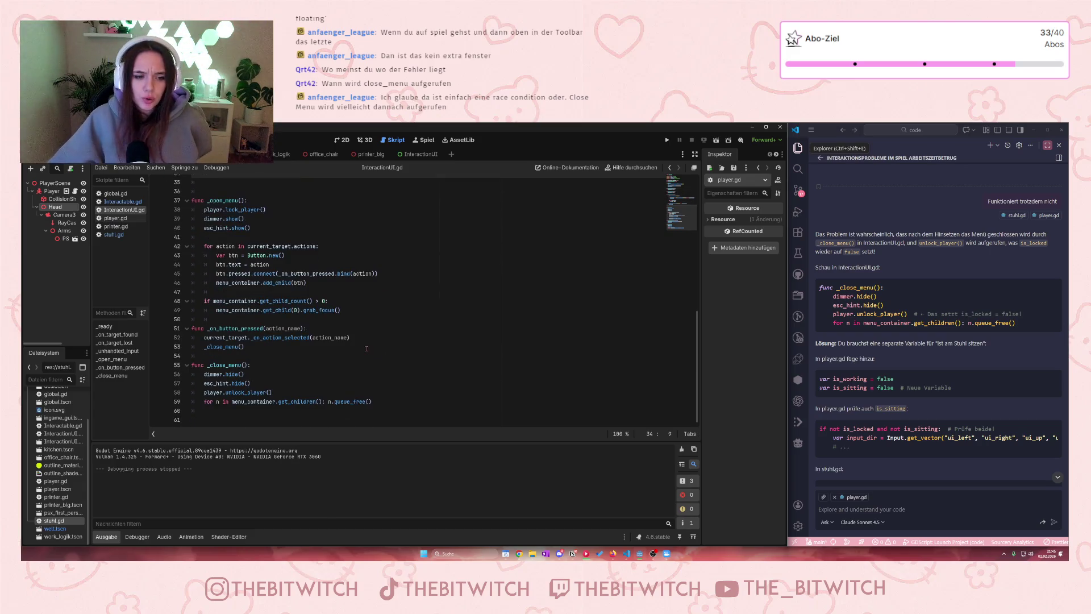
scroll(366, 348, "up", 3)
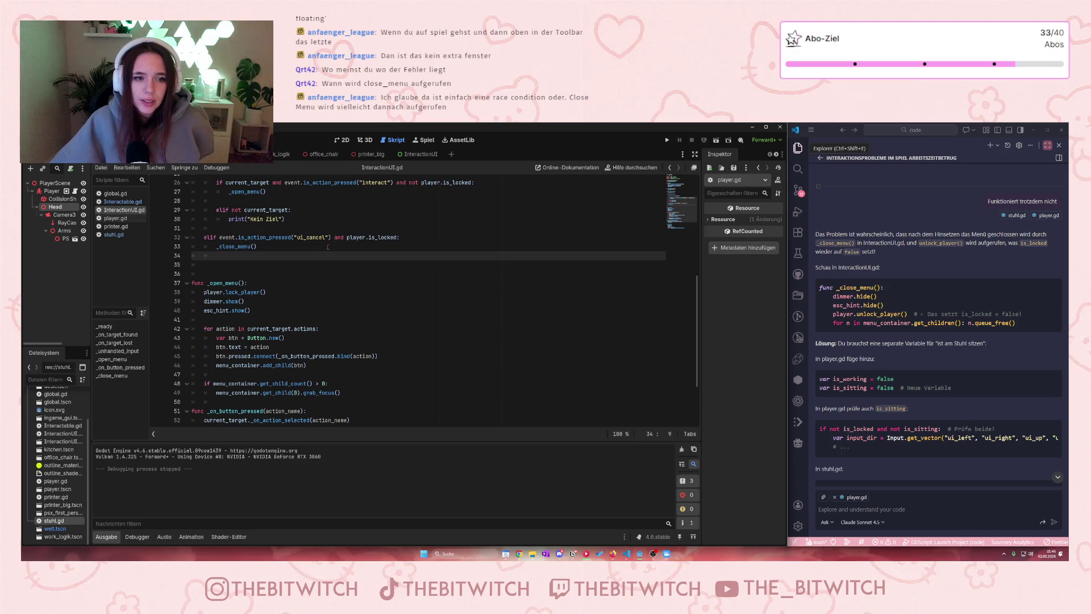
scroll(290, 247, "up", 1)
scroll(290, 247, "up", 2)
mouse_move(264, 262)
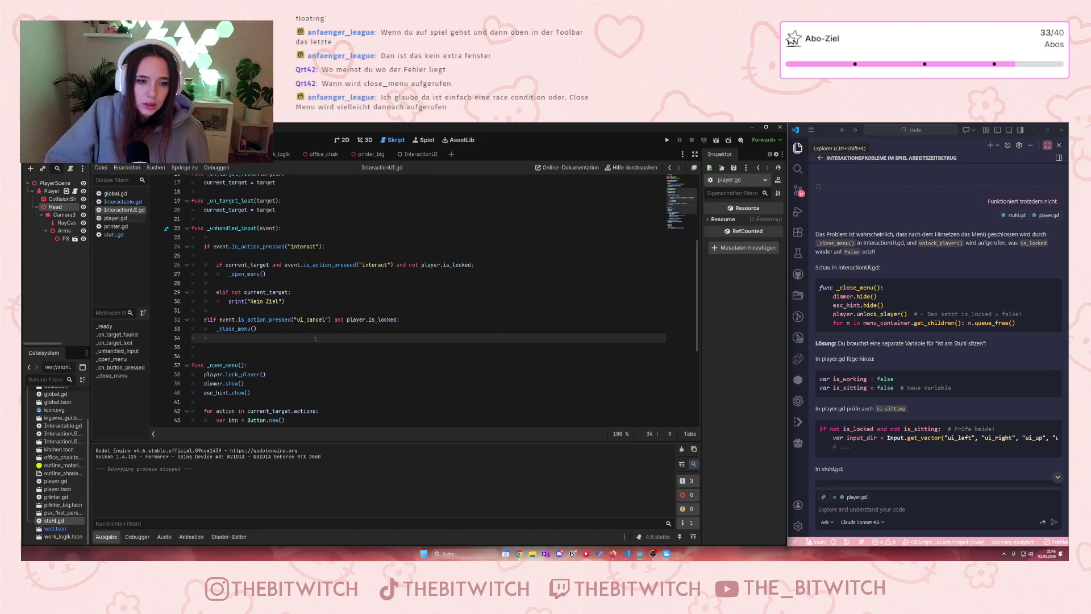
left_click(397, 321)
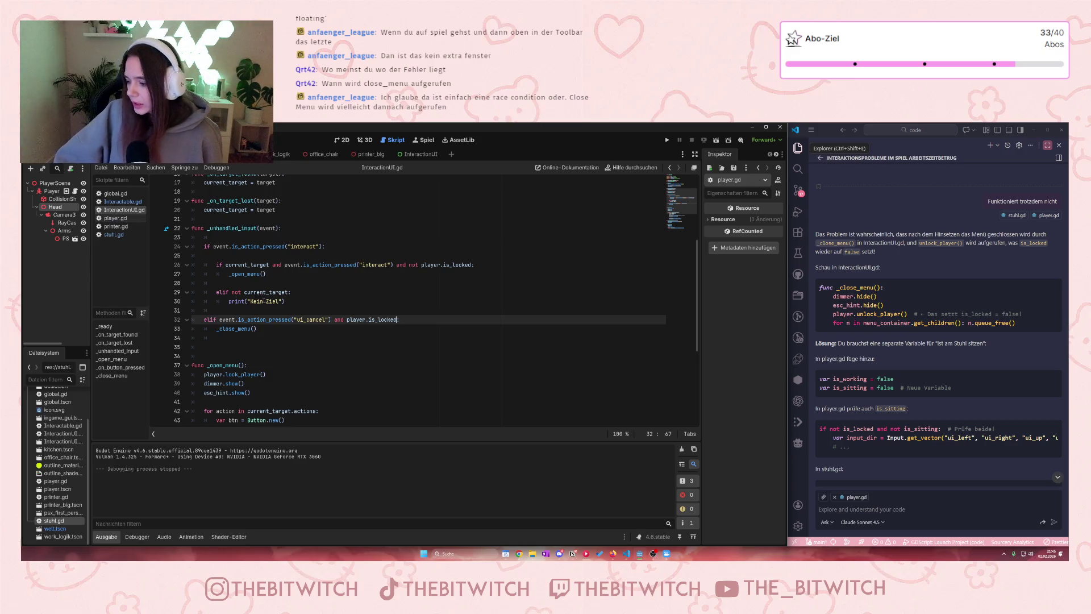
mouse_move(285, 292)
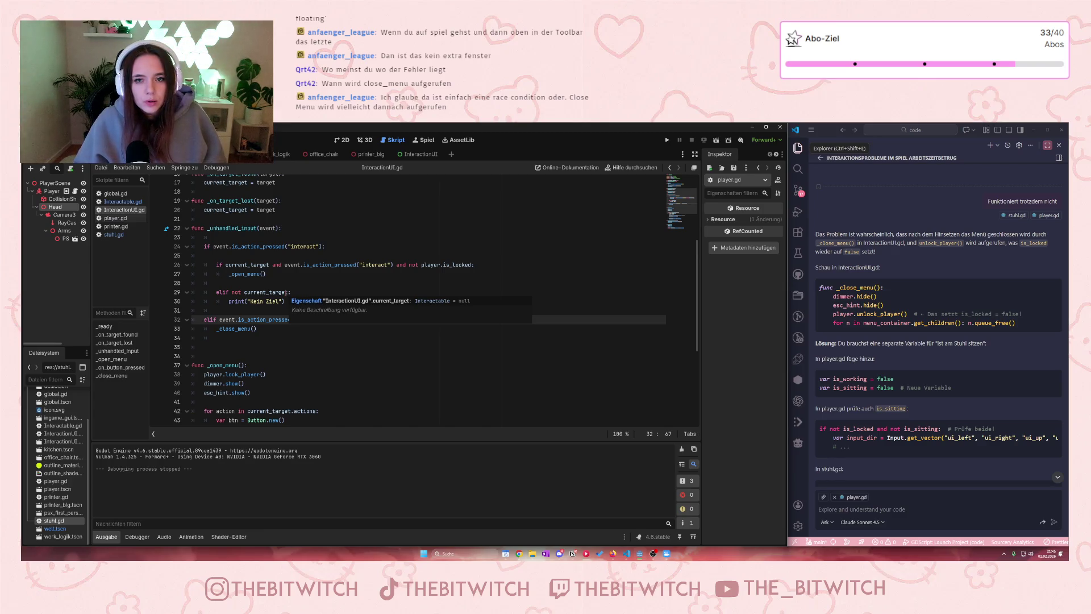
scroll(267, 287, "down", 6)
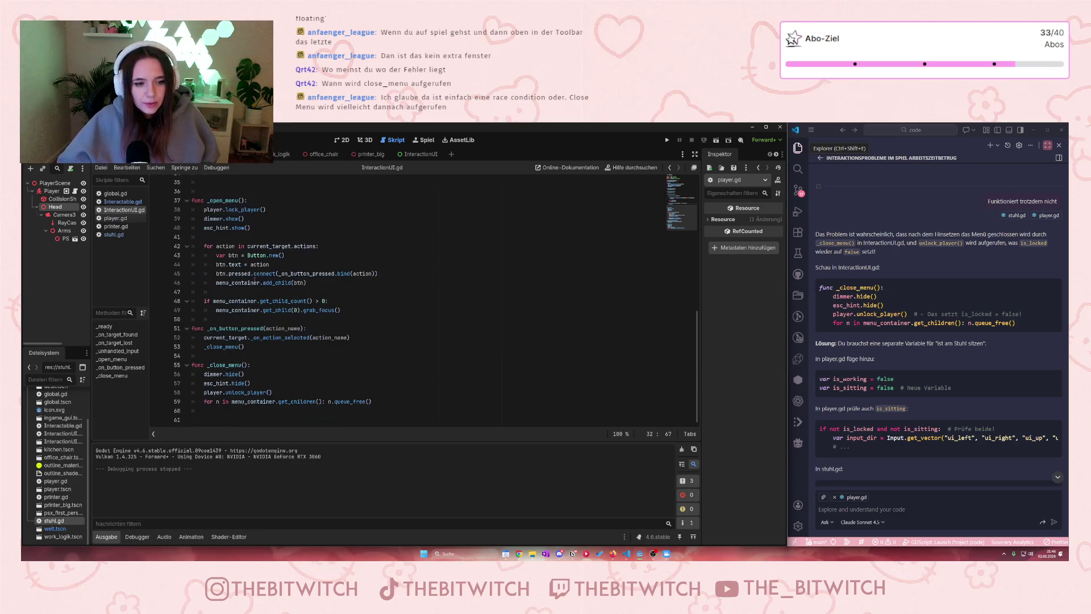
left_click_drag(210, 373, 247, 401)
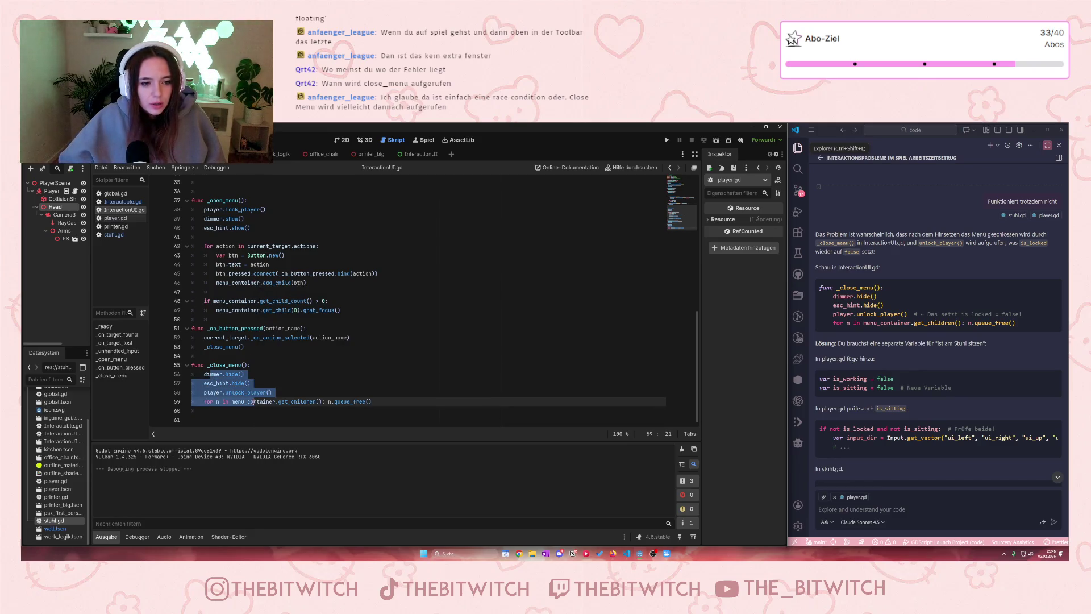
left_click(275, 353)
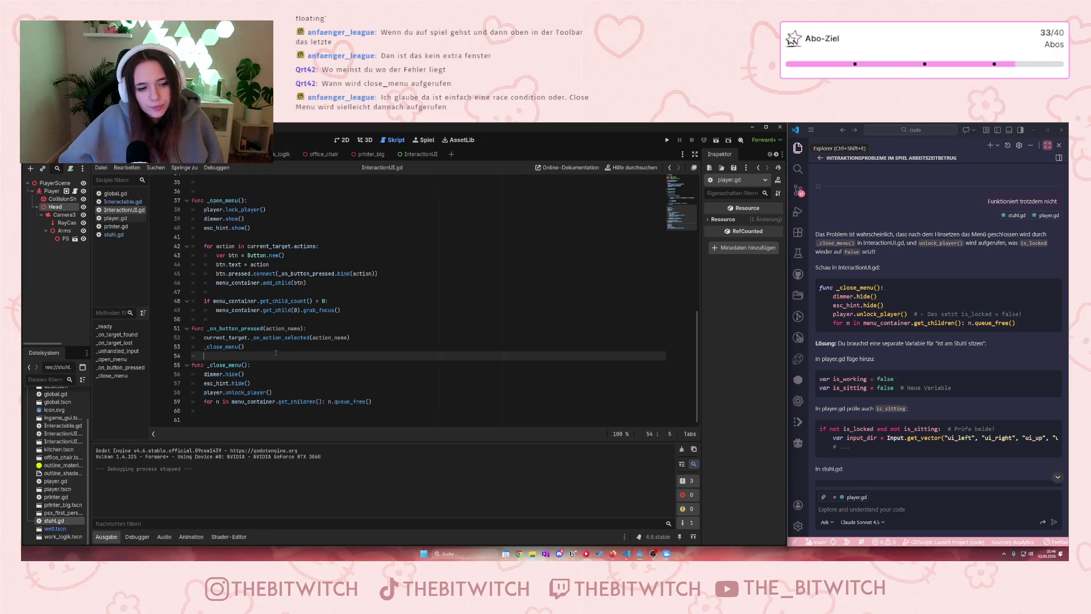
scroll(282, 346, "up", 5)
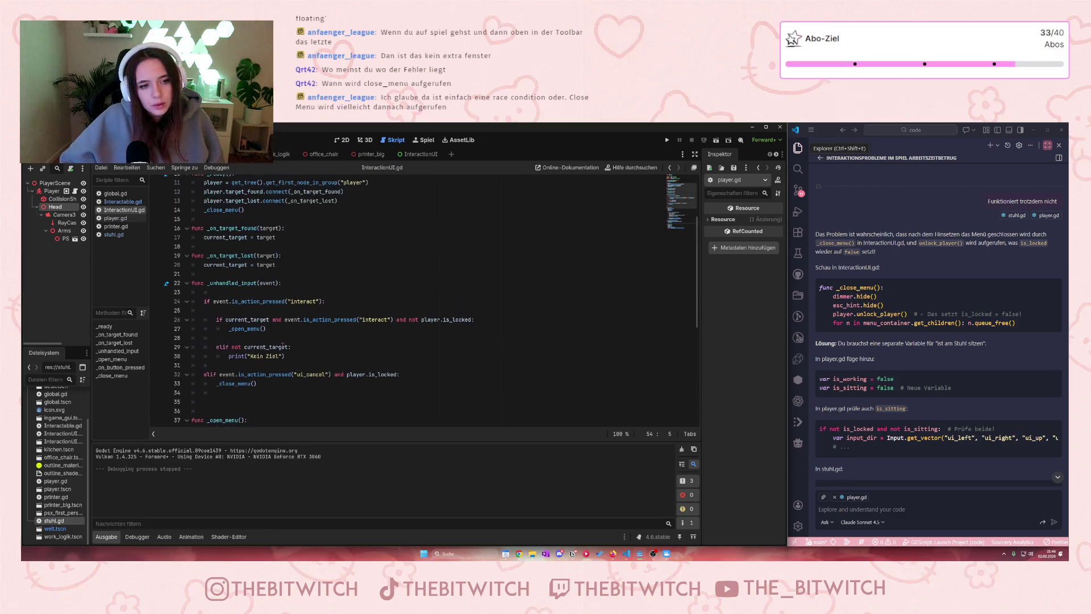
scroll(283, 345, "down", 5)
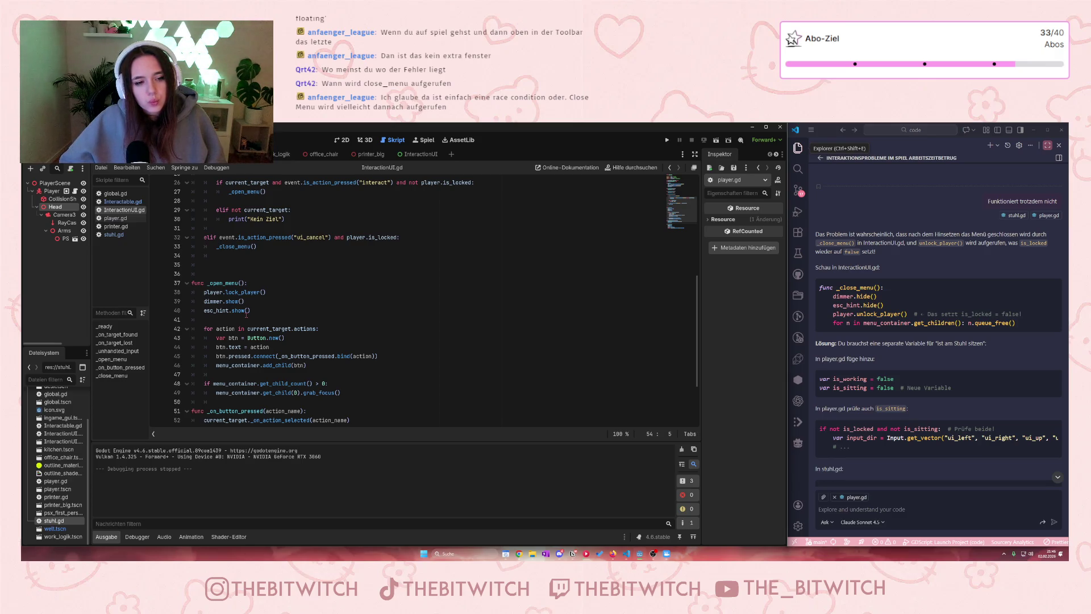
scroll(246, 314, "down", 1)
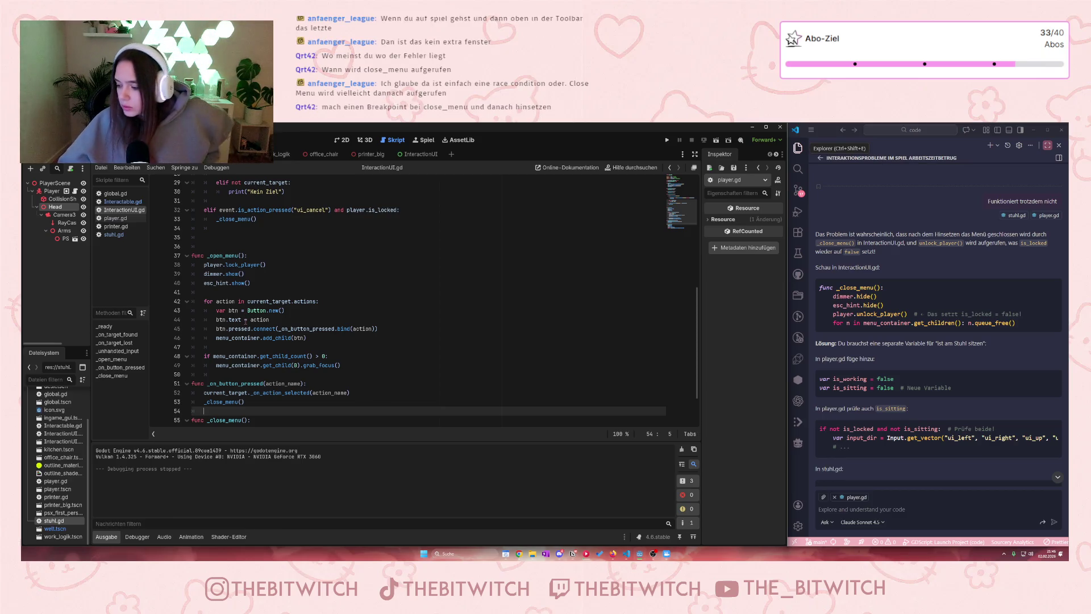
mouse_move(222, 334)
scroll(248, 374, "down", 2)
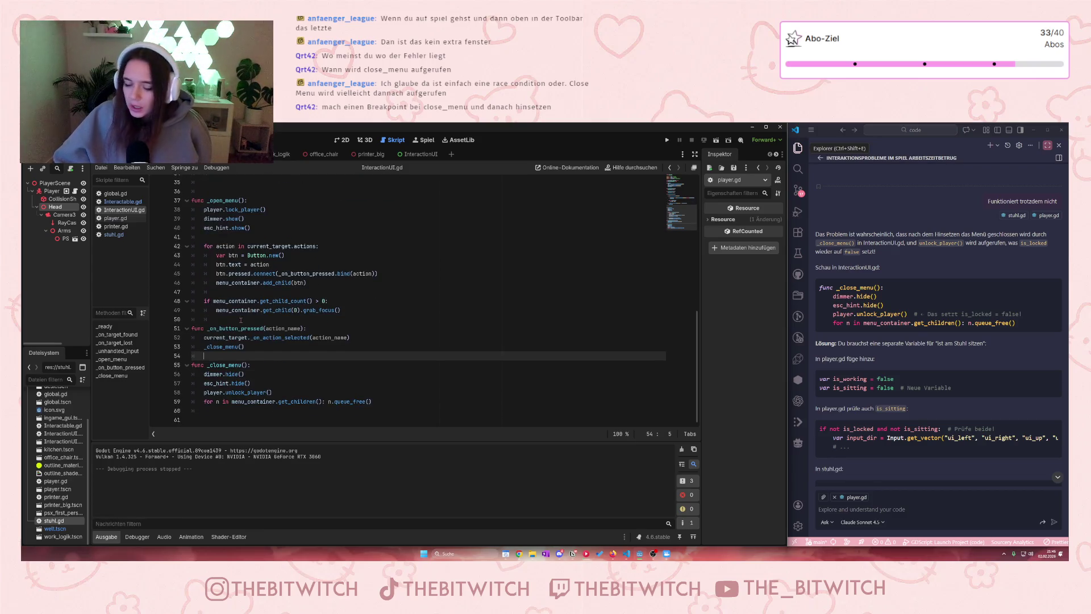
scroll(249, 374, "up", 5)
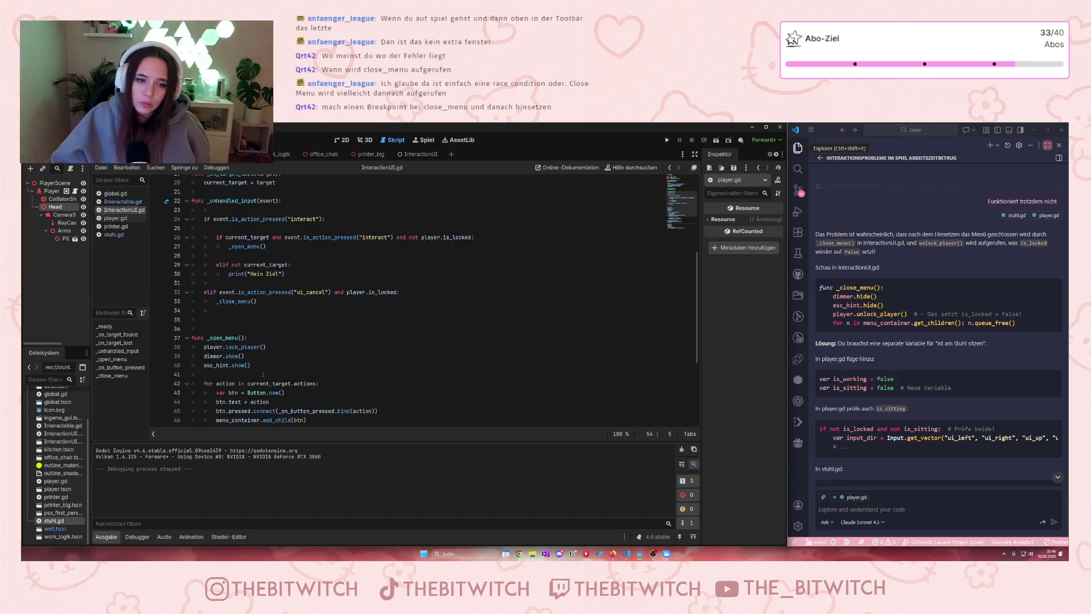
scroll(263, 374, "up", 3)
scroll(257, 371, "up", 2)
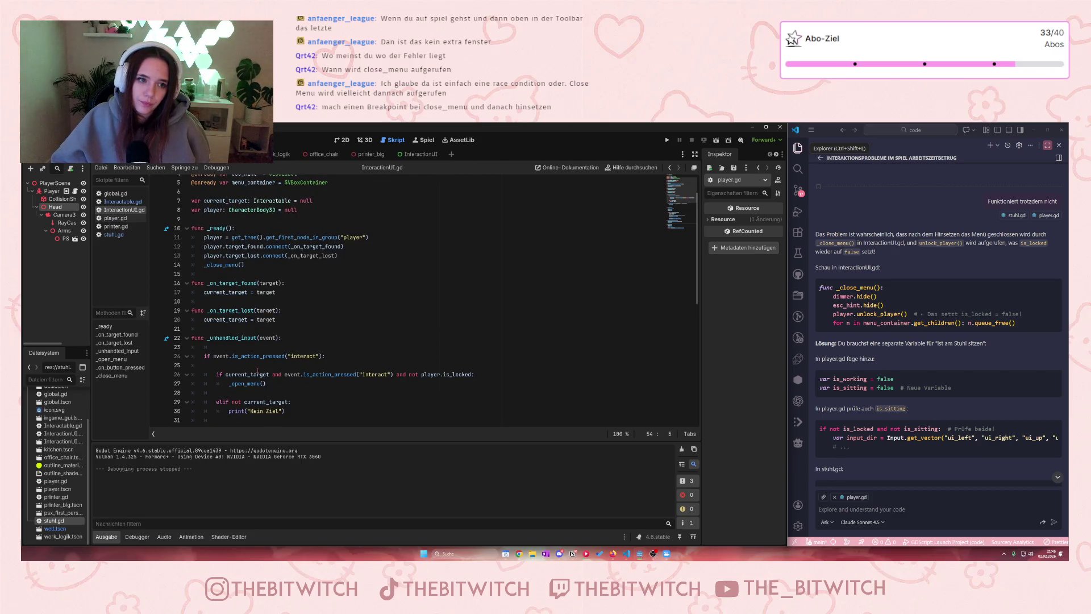
left_click_drag(204, 265, 253, 268)
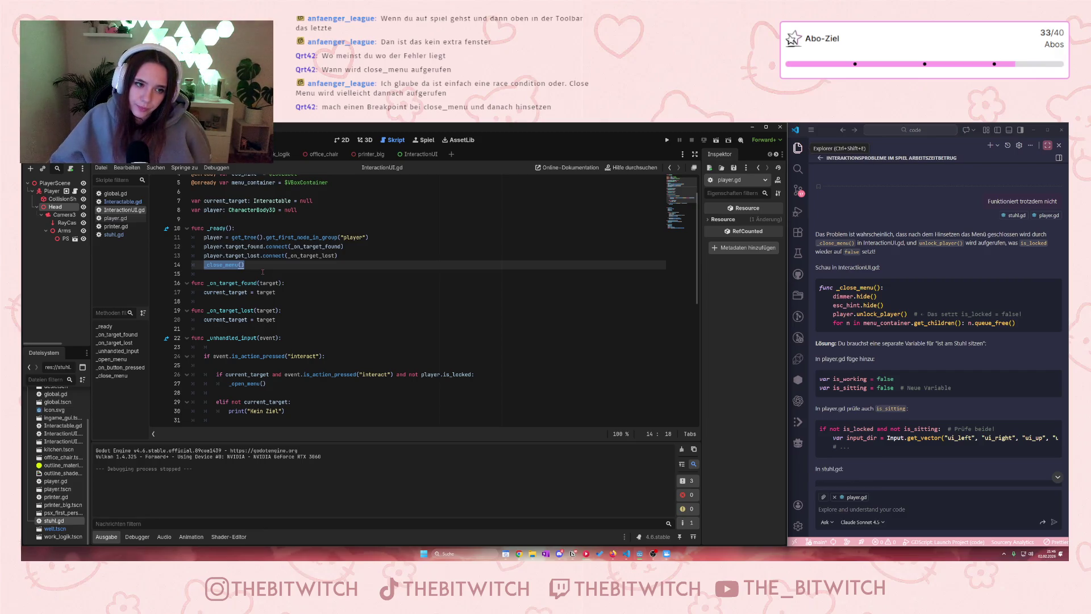
Step: Scroll InteractionUI.gd and place the cursor on the _close_menu() call on line 14
scroll(263, 271, "down", 4)
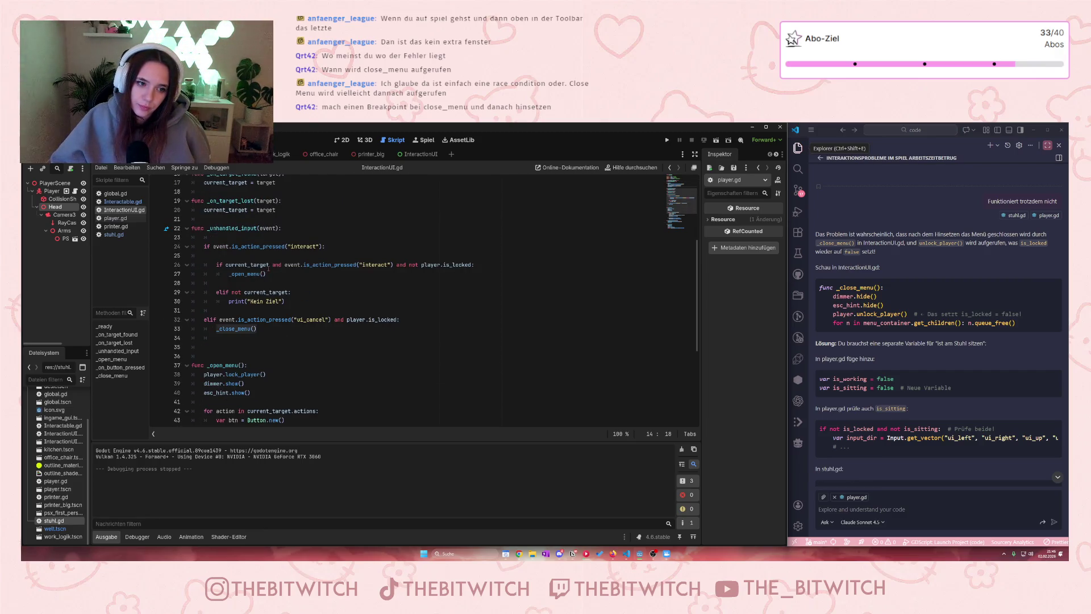
scroll(268, 268, "up", 3)
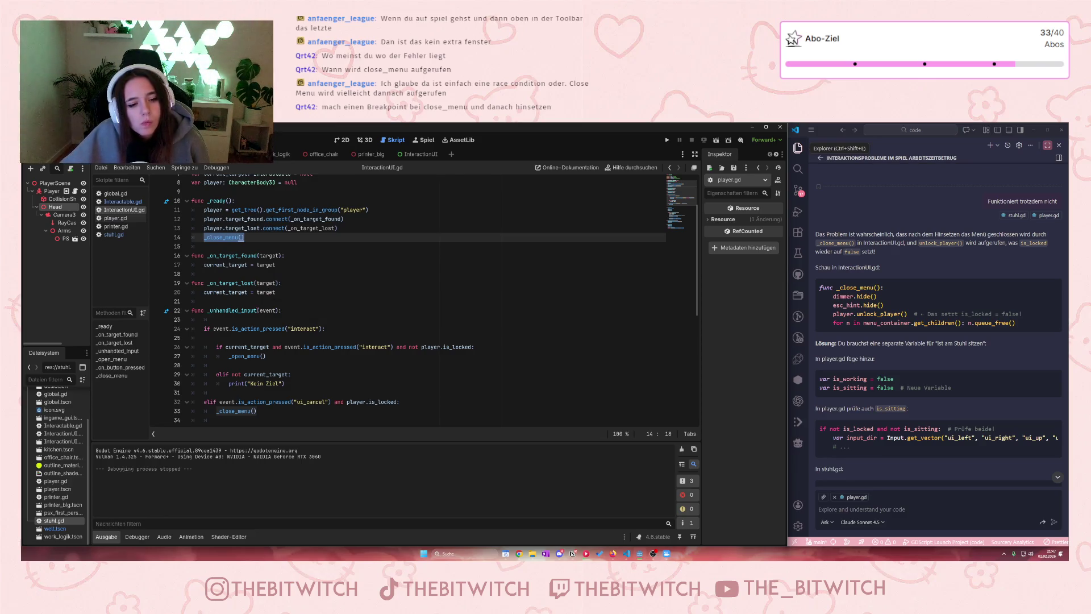
scroll(208, 305, "down", 8)
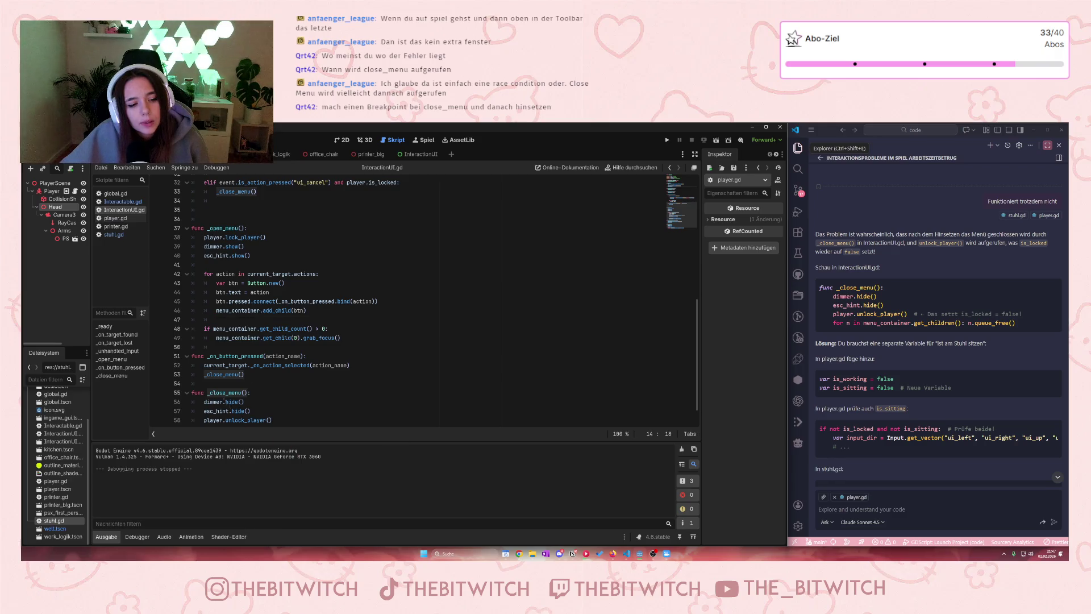
scroll(316, 373, "up", 6)
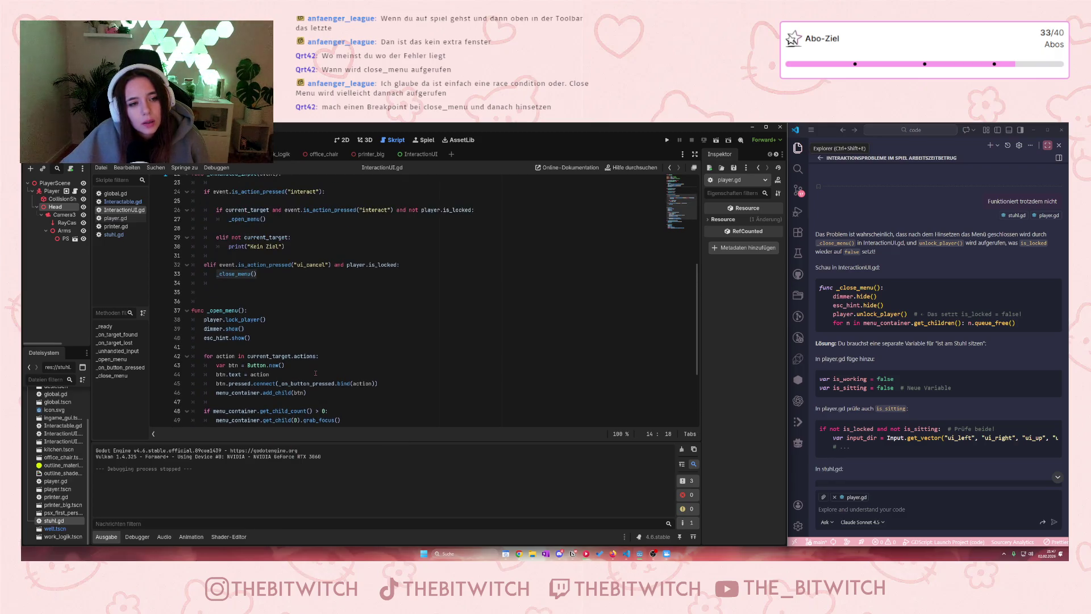
scroll(316, 373, "up", 3)
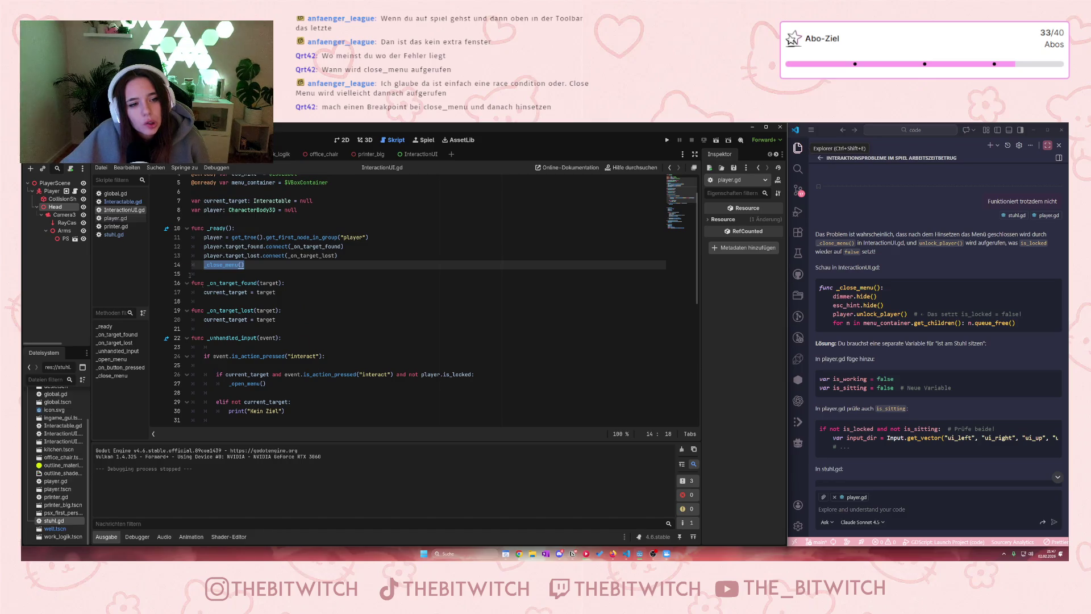
left_click(204, 265)
Step: Add a breakpoint on line 14 with F9 and run the project to hit it
key("F9")
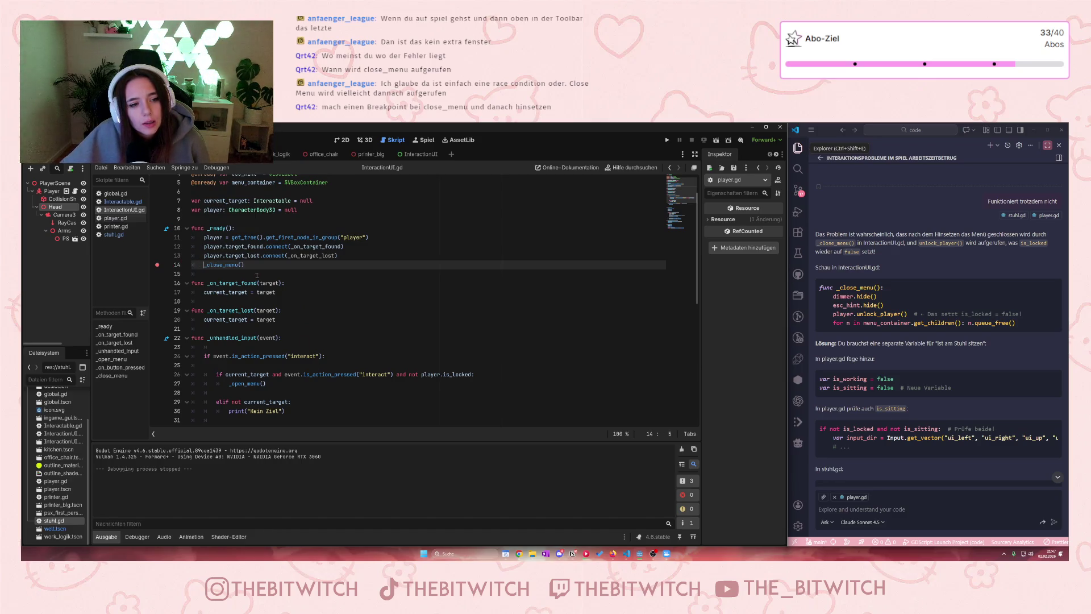
left_click(427, 142)
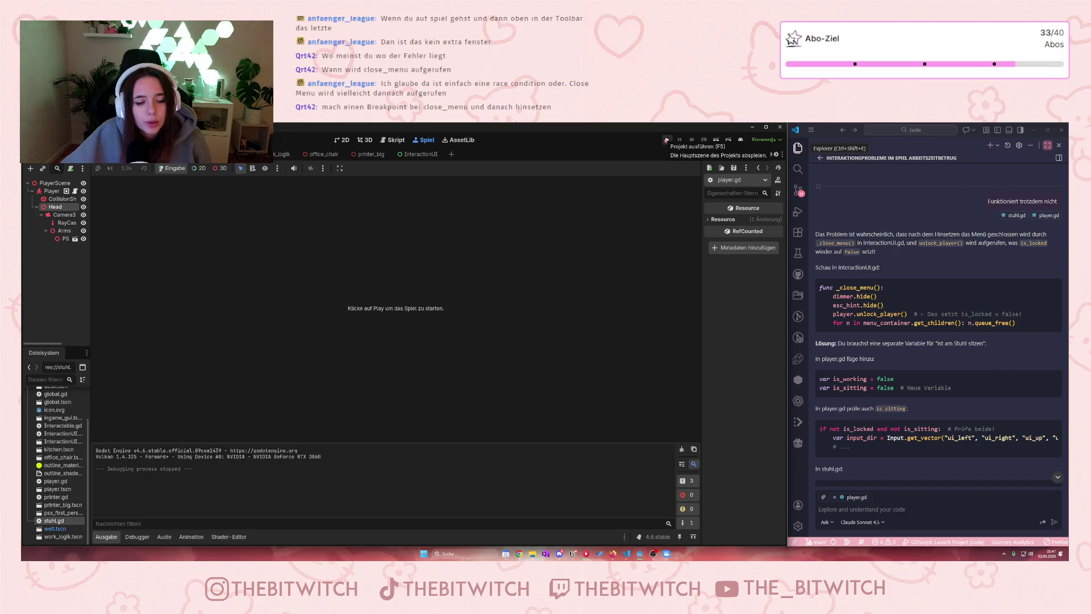
left_click(667, 140)
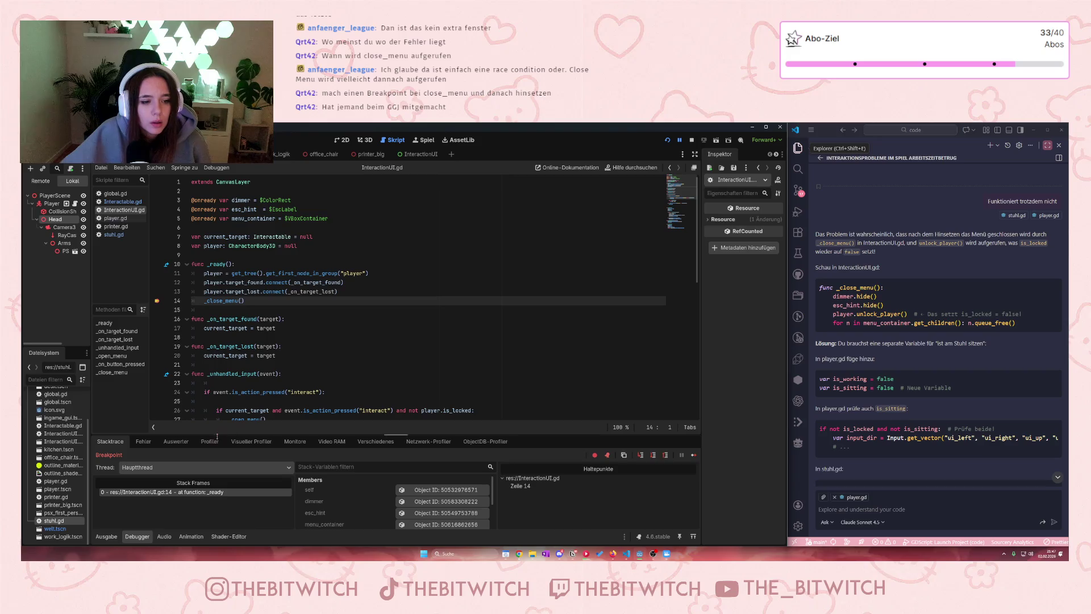
Step: Clear the line 14 breakpoint with F9 and inspect a variable's value in the paused script
key("F9")
scroll(259, 314, "down", 3)
scroll(259, 315, "down", 2)
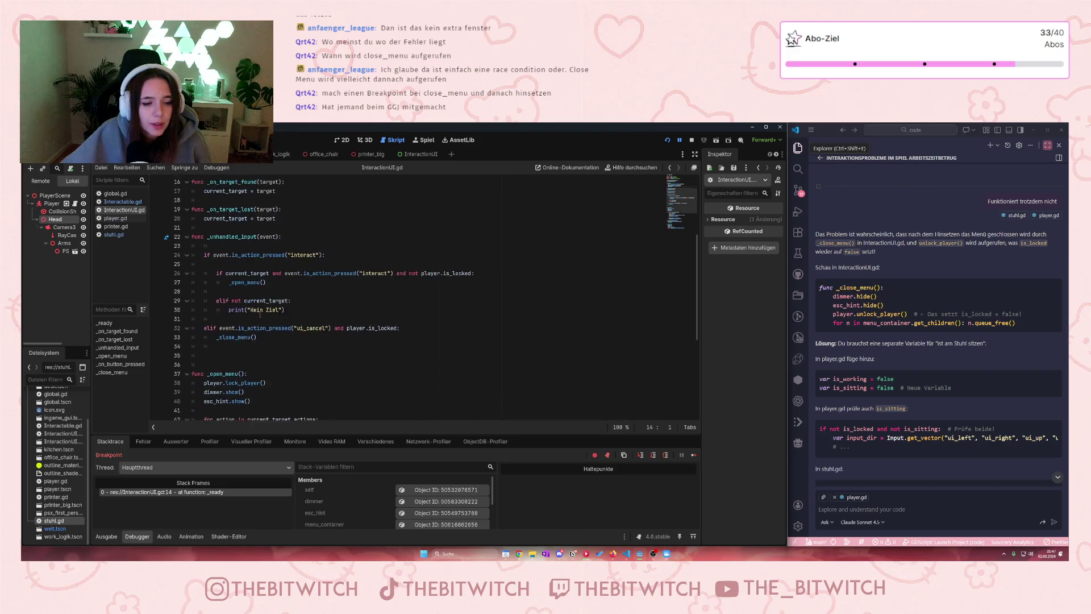
scroll(260, 313, "up", 5)
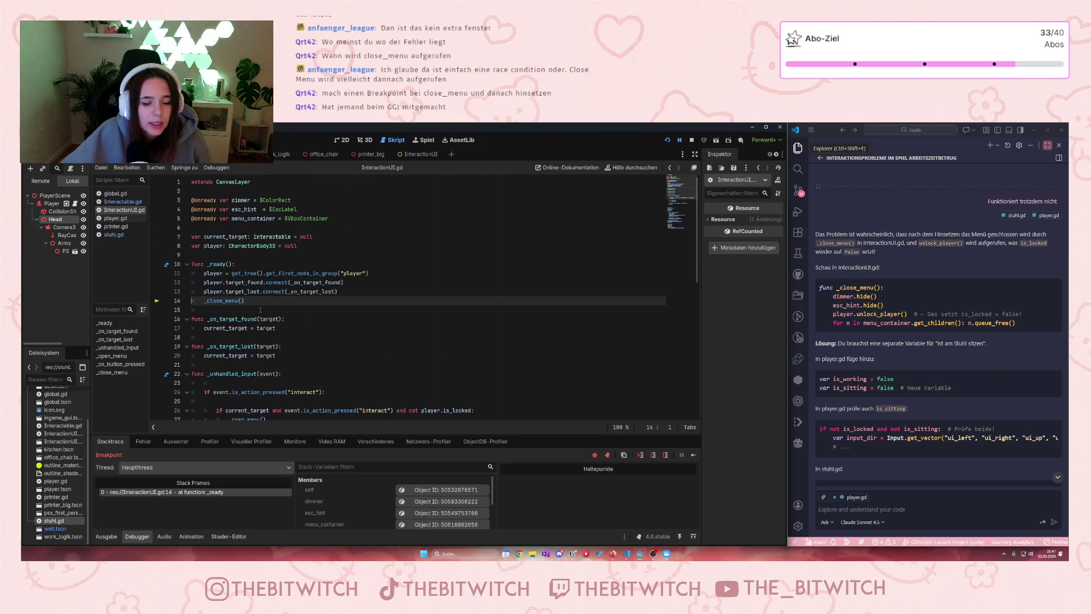
mouse_move(221, 299)
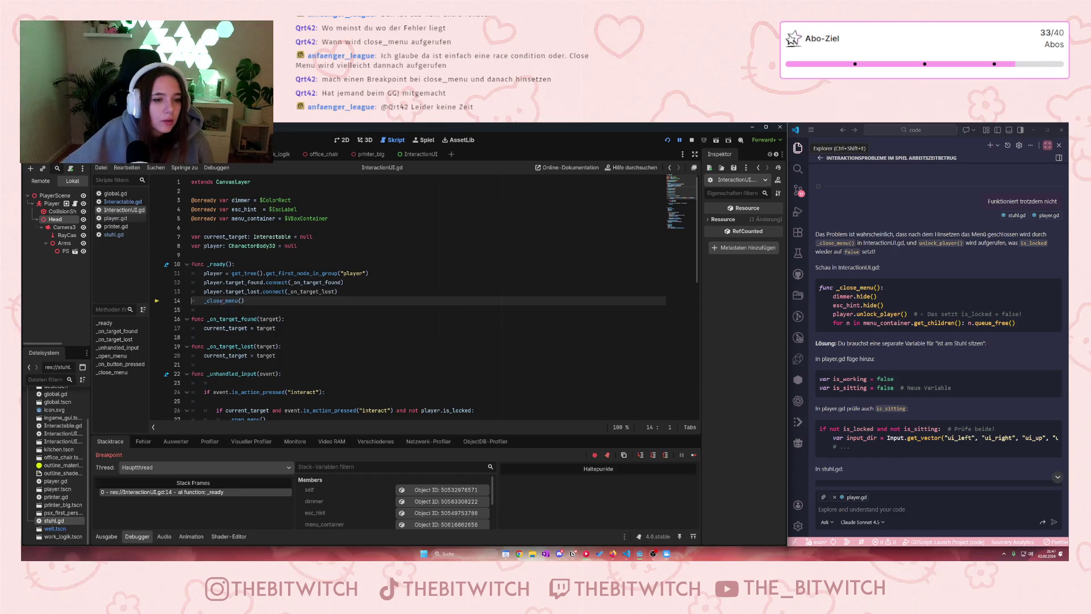
Step: Scroll through InteractionUI.gd and check that the player variable already holds an object
scroll(259, 328, "down", 3)
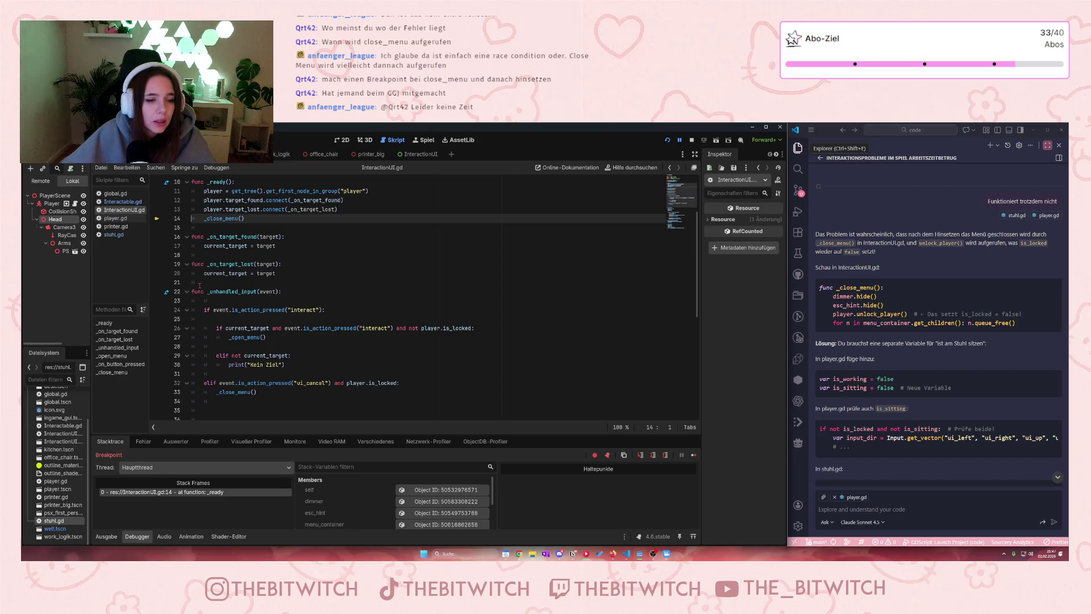
scroll(198, 281, "down", 2)
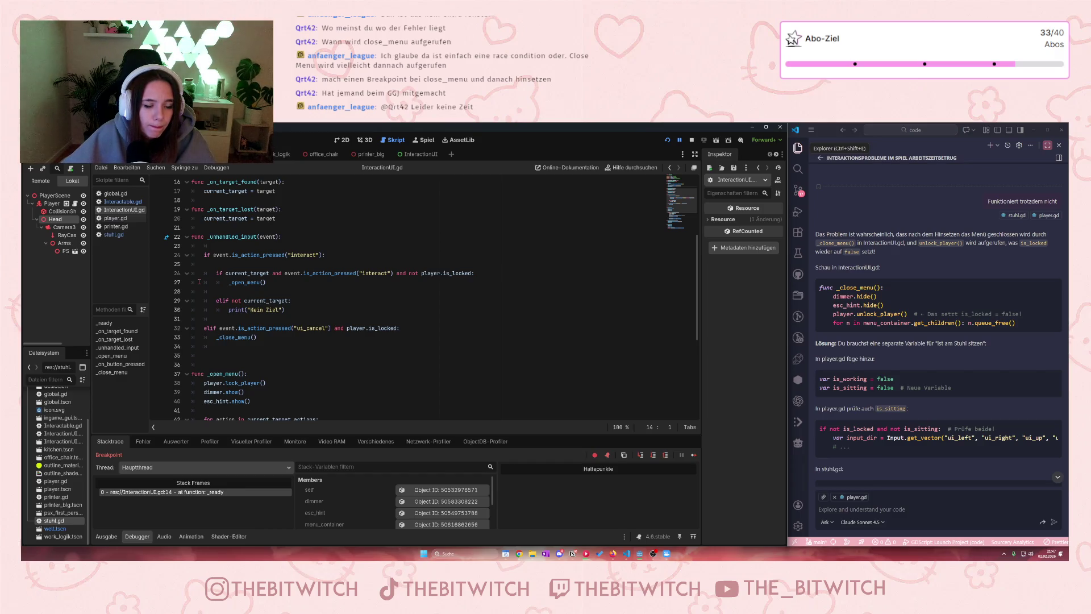
scroll(194, 280, "up", 1)
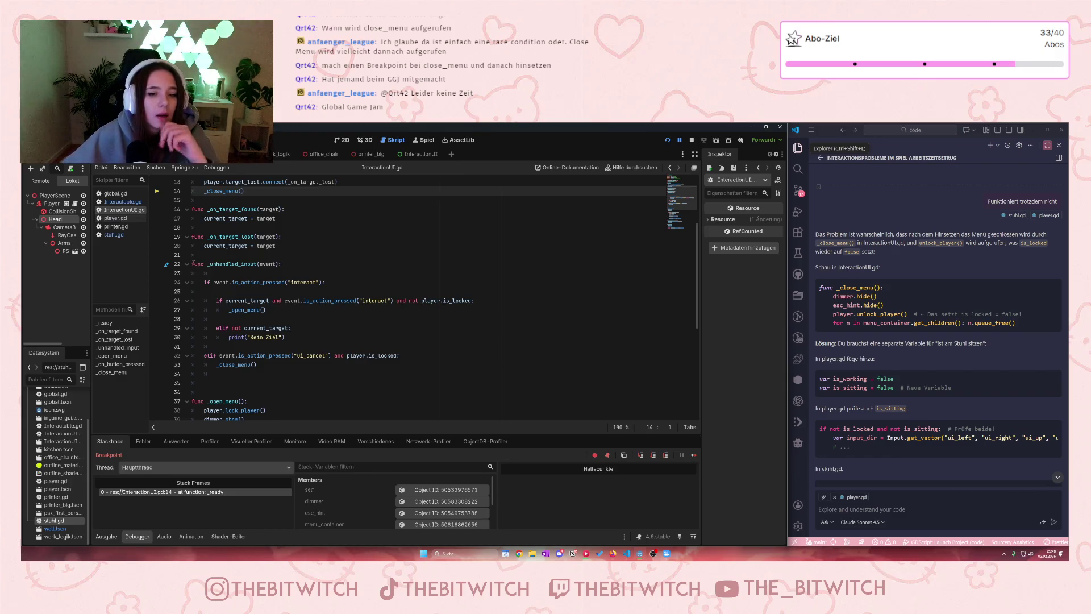
scroll(193, 262, "down", 2)
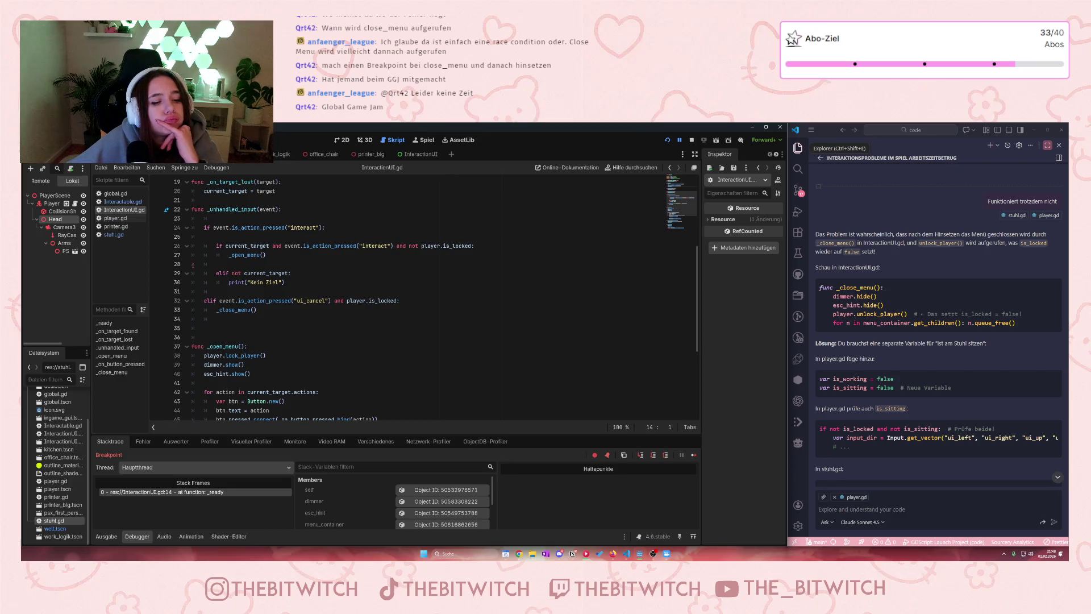
scroll(192, 265, "down", 2)
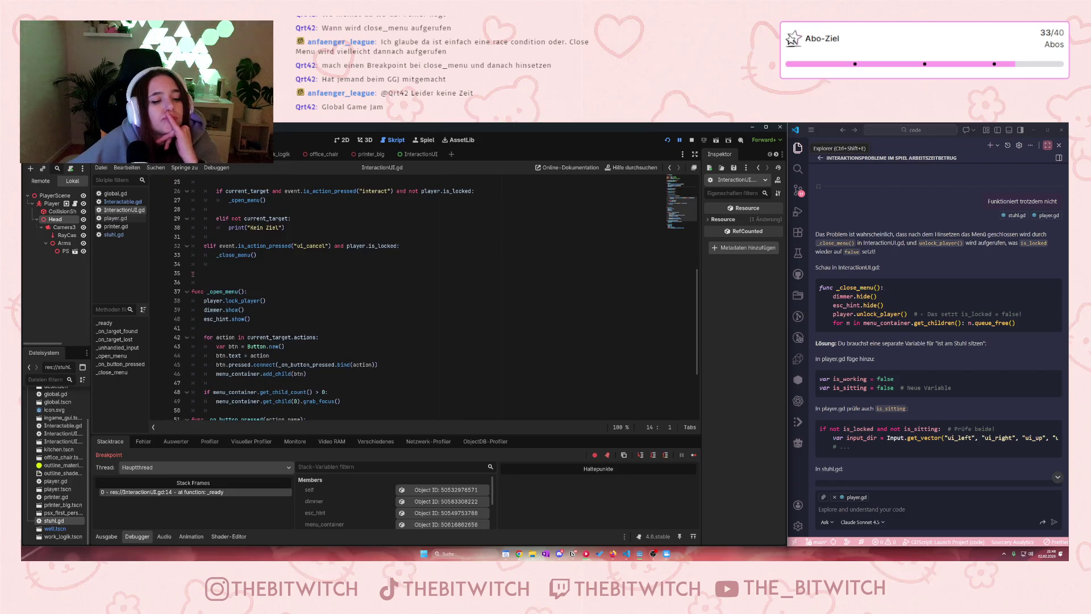
scroll(196, 274, "down", 3)
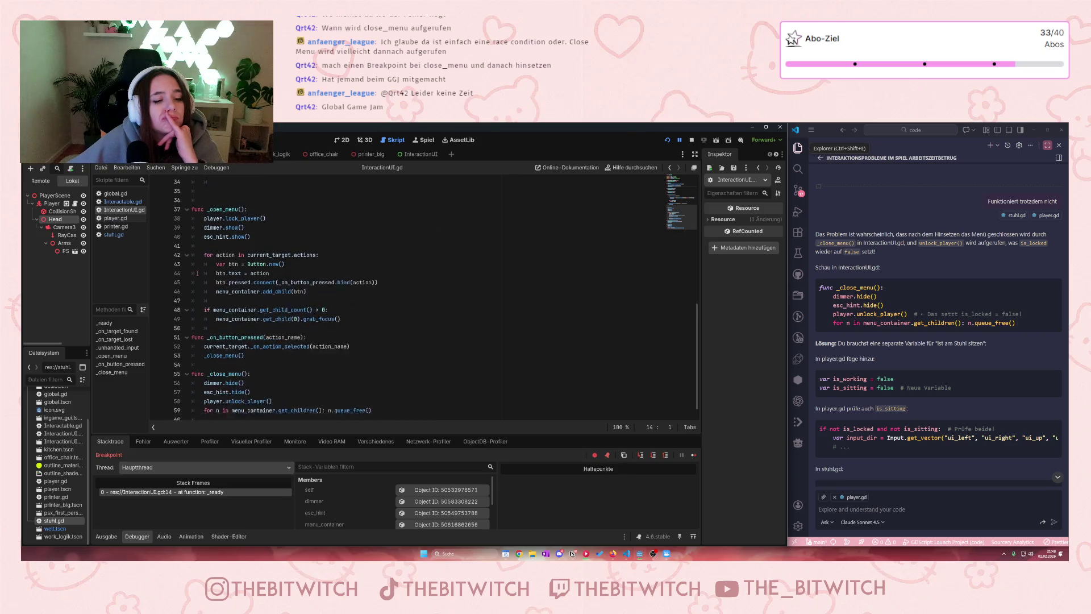
scroll(206, 272, "up", 12)
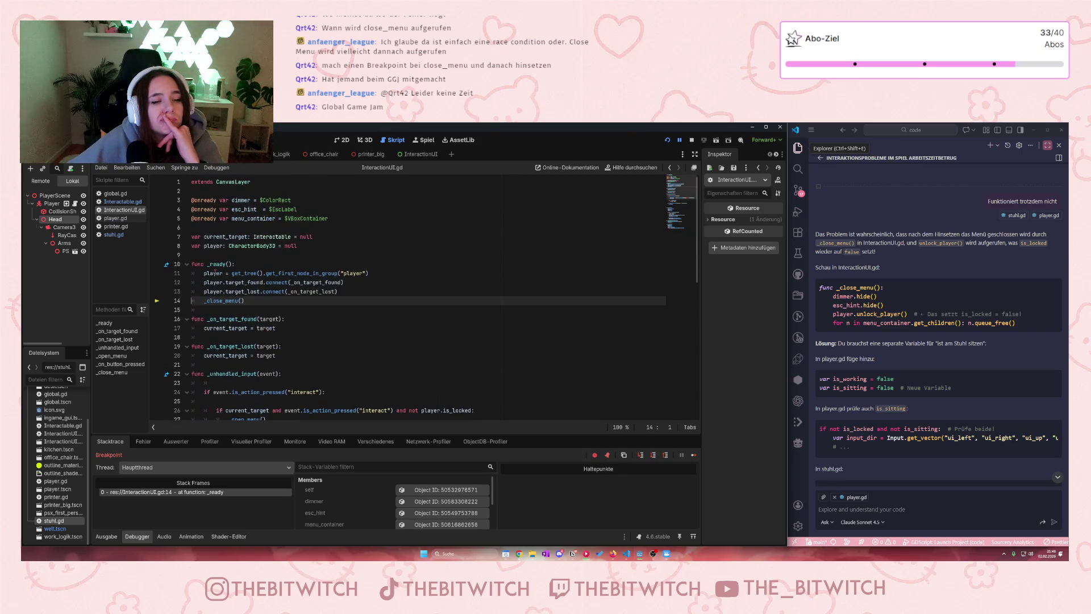
mouse_move(208, 274)
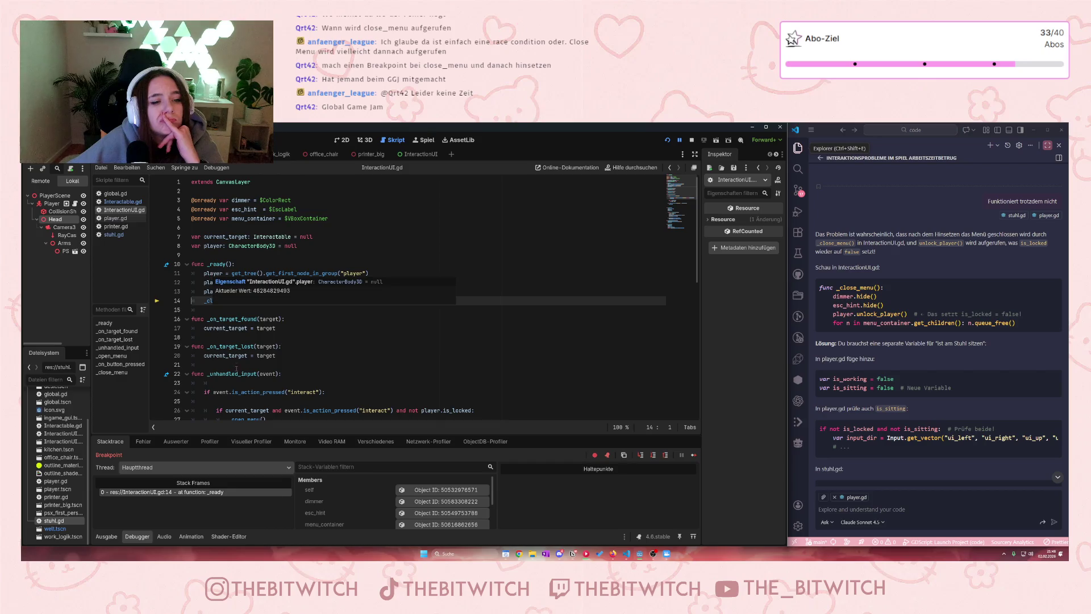